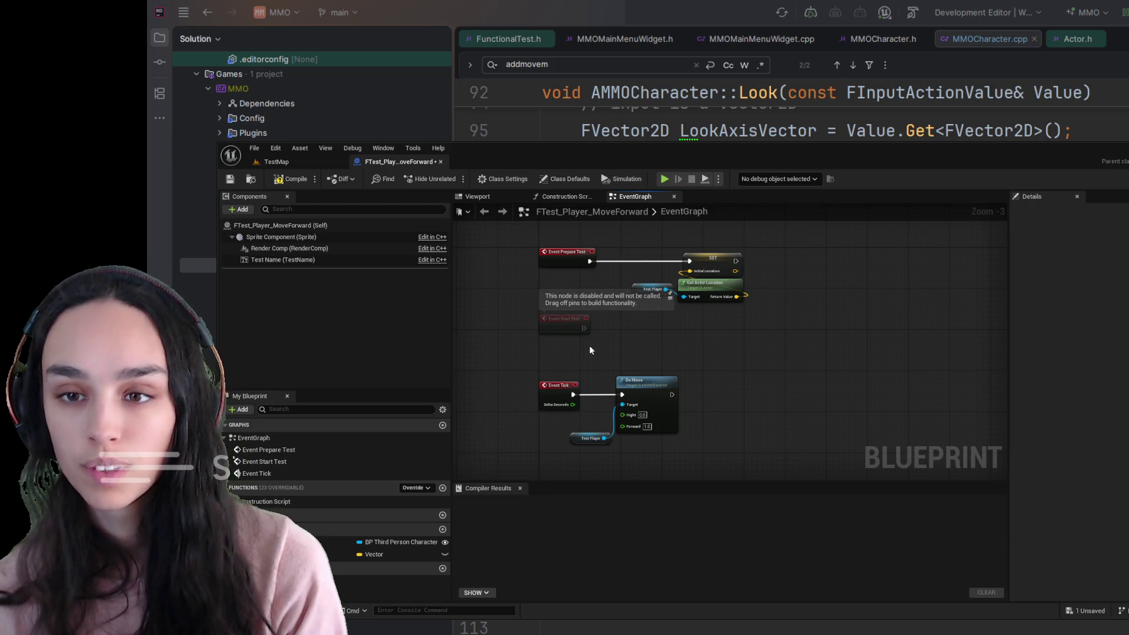
# Paste a Gate node into the event graph and place it right of the SET Initial Location node.
pyautogui.scroll(3, 591, 351)
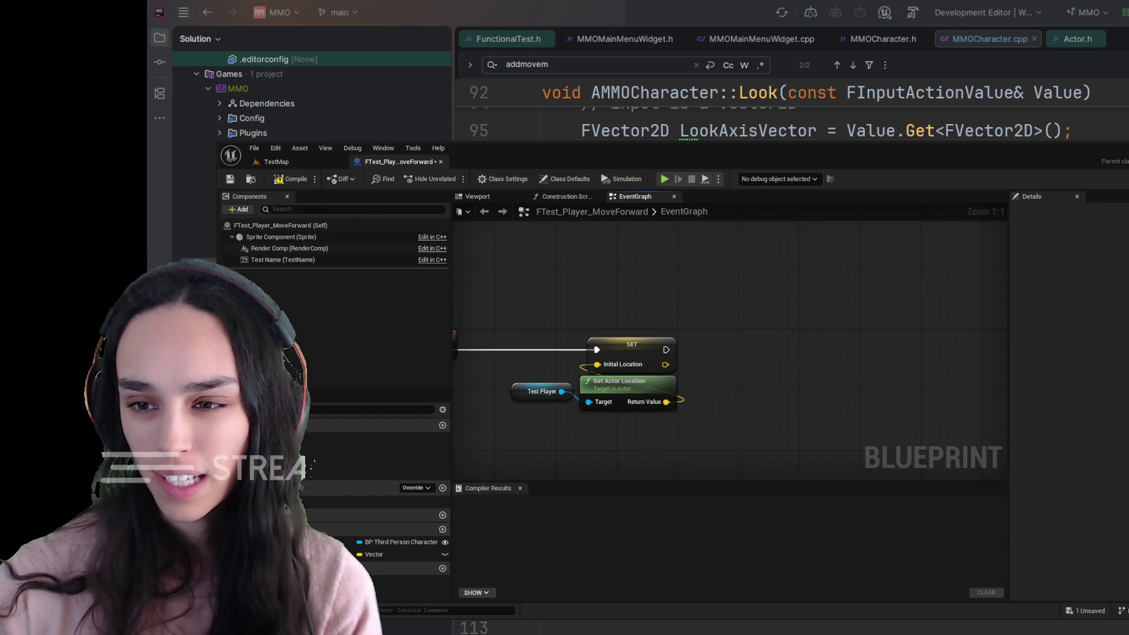
pyautogui.moveTo(668, 351)
pyautogui.mouseDown()
pyautogui.moveTo(767, 323)
pyautogui.moveTo(667, 350)
pyautogui.mouseUp()
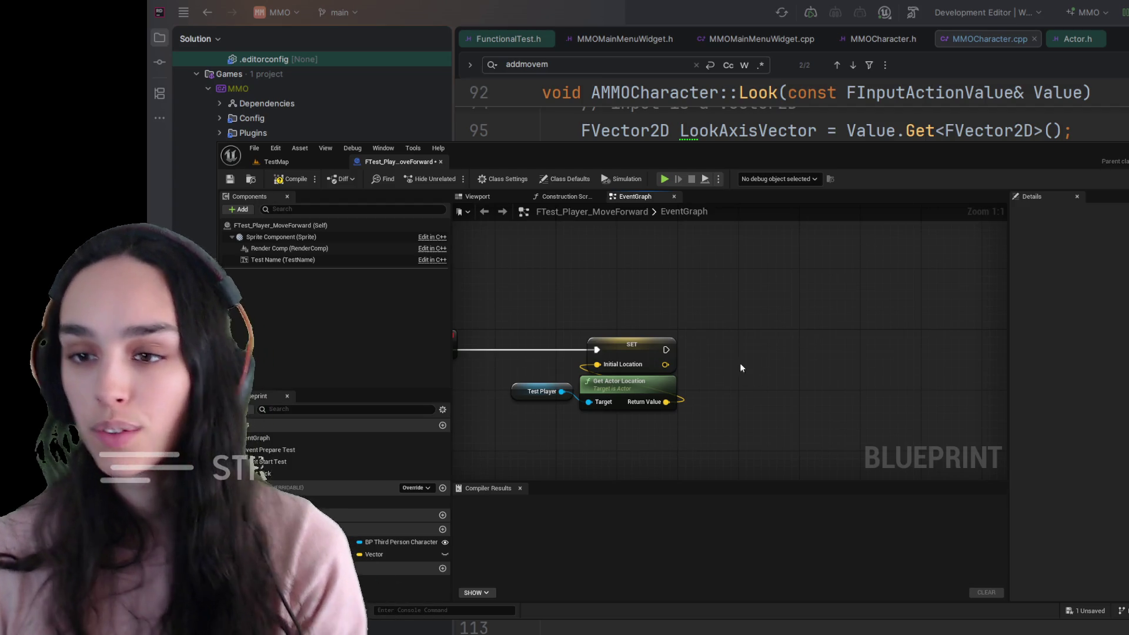
pyautogui.moveTo(742, 364); pyautogui.dragTo(724, 367)
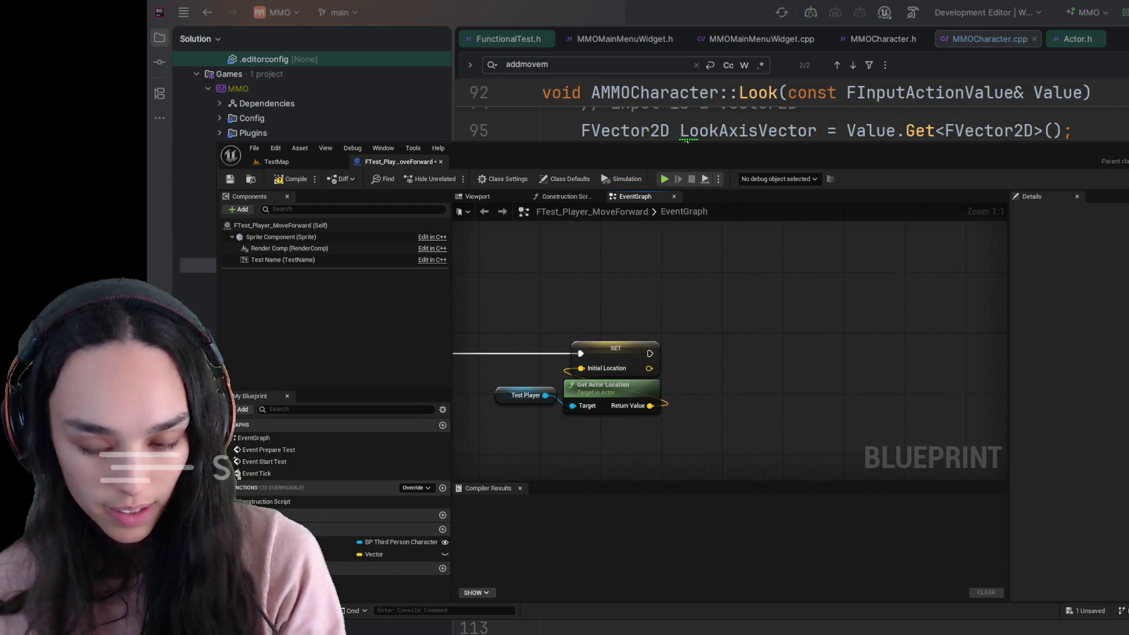
pyautogui.hotkey('ctrl', 'v')
pyautogui.moveTo(758, 370); pyautogui.dragTo(736, 341)
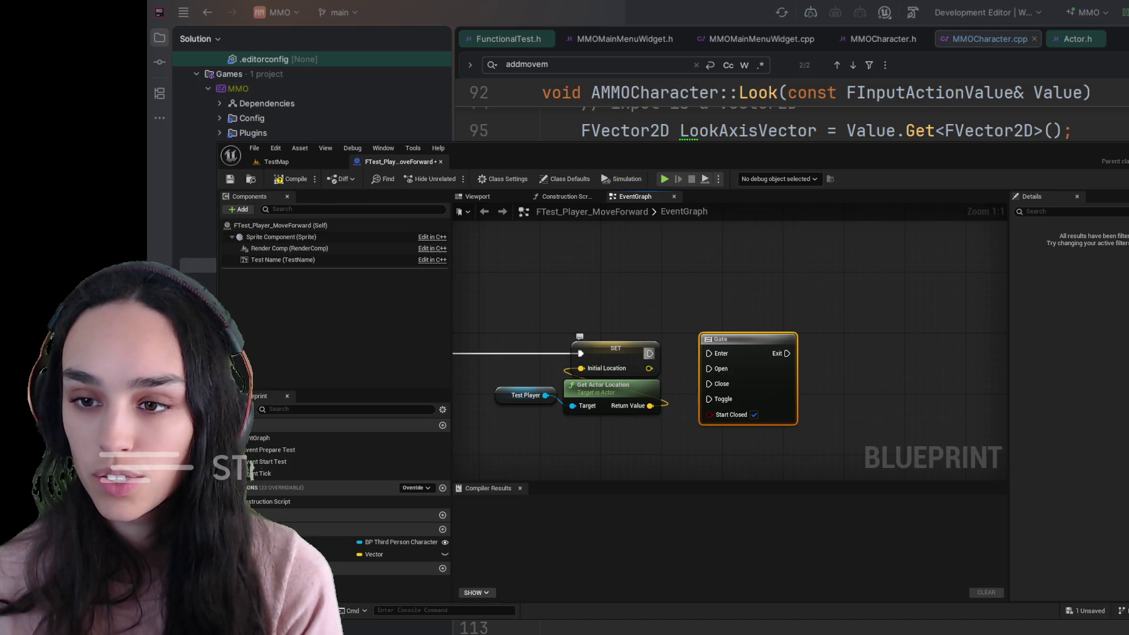
# Wire SET's exec output into the Gate's Open pin and duplicate the Gate beside Event Tick.
pyautogui.moveTo(650, 354); pyautogui.dragTo(709, 368)
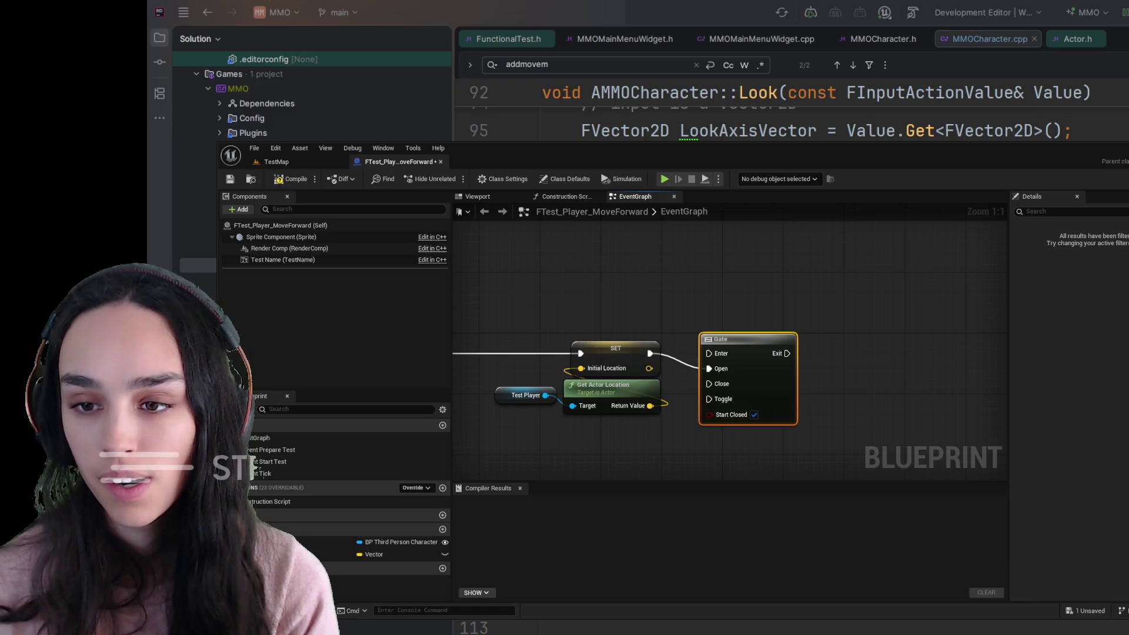
pyautogui.moveTo(655, 438); pyautogui.dragTo(725, 407)
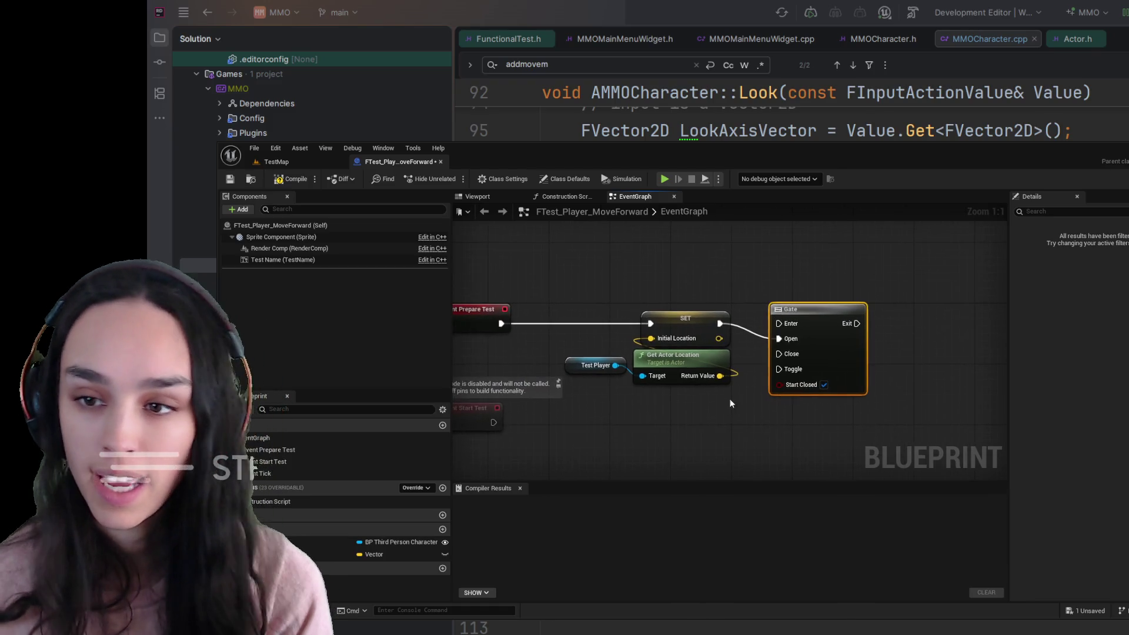
pyautogui.hotkey('ctrl', 'd')
pyautogui.moveTo(665, 443); pyautogui.dragTo(774, 370)
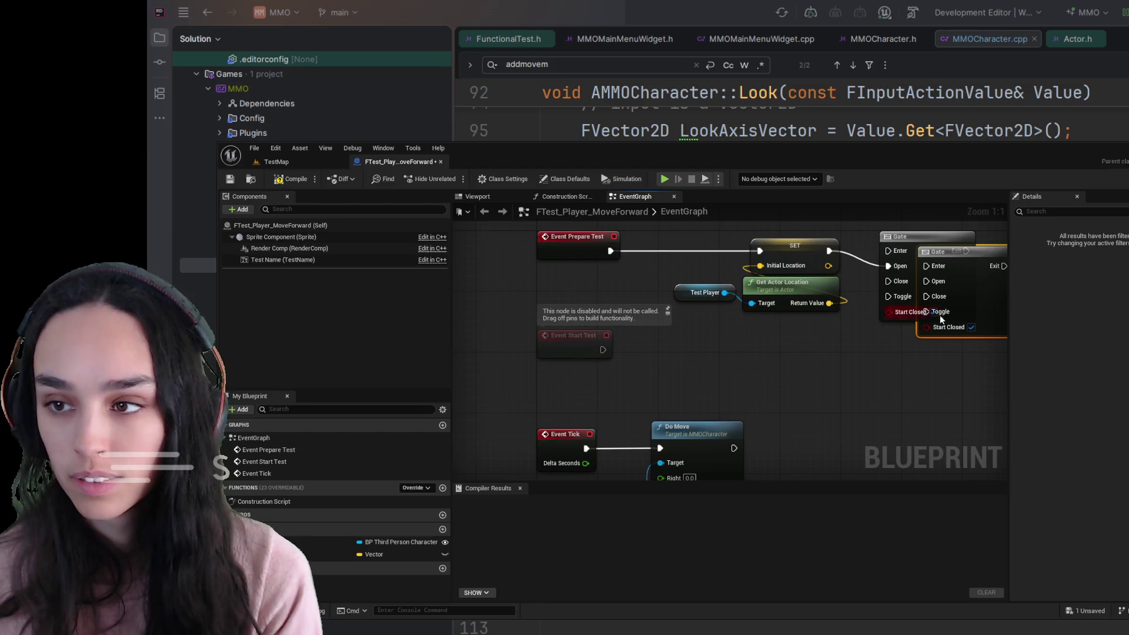
pyautogui.moveTo(986, 295)
pyautogui.mouseDown()
pyautogui.moveTo(689, 404)
pyautogui.moveTo(602, 312)
pyautogui.moveTo(598, 274)
pyautogui.mouseUp()
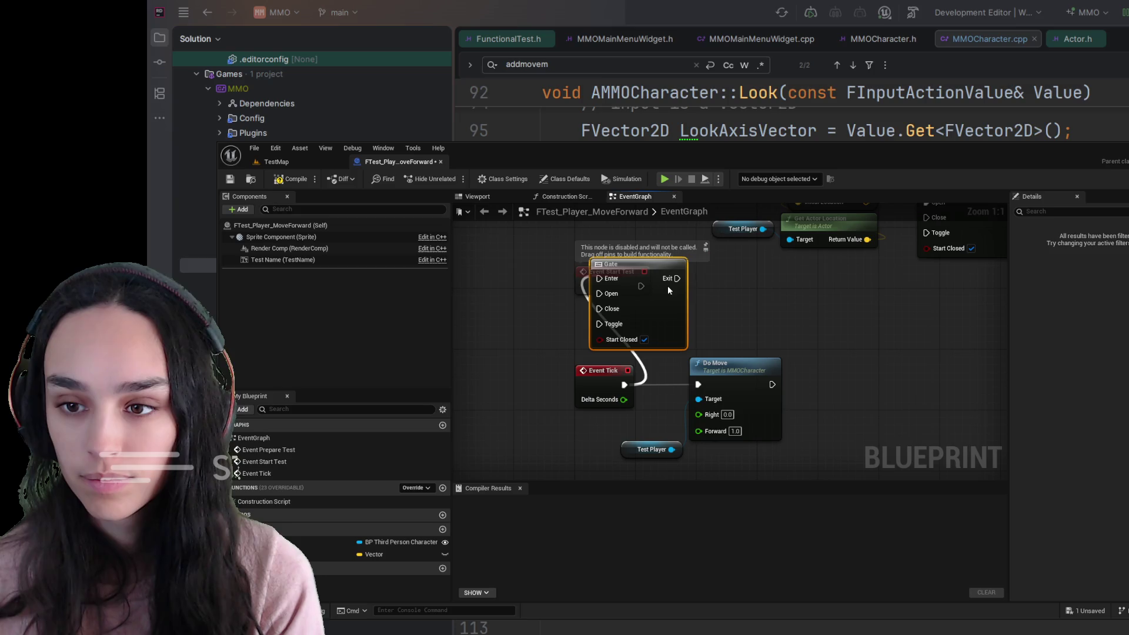
# Route Event Tick into the duplicated Gate's Enter and its Exit into Do Move.
pyautogui.moveTo(607, 278); pyautogui.dragTo(607, 279)
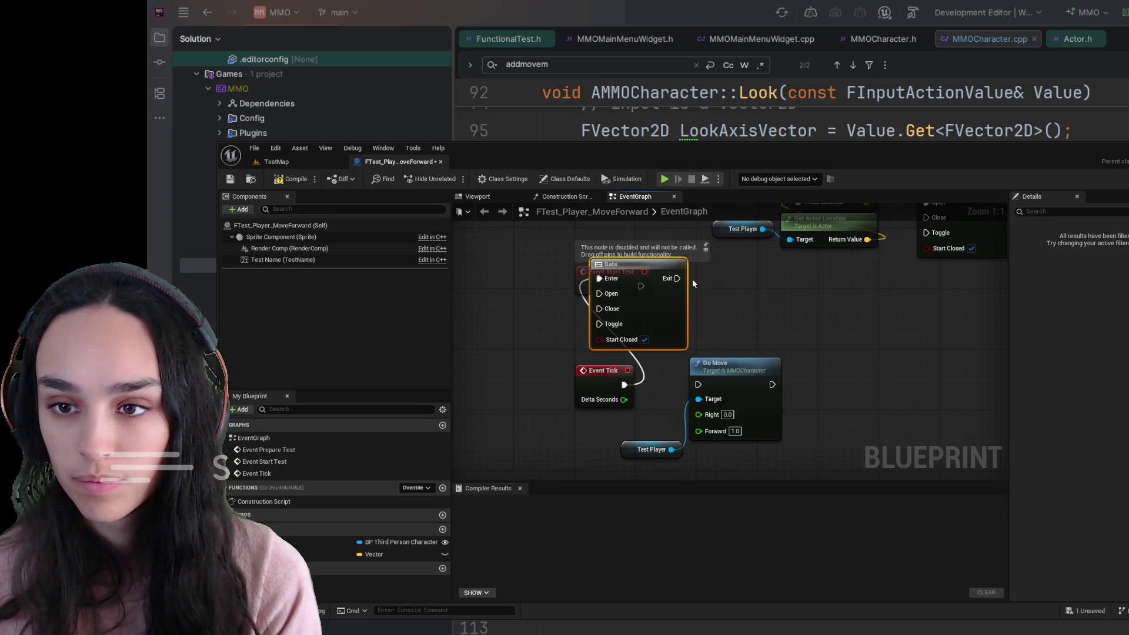
pyautogui.moveTo(657, 280); pyautogui.dragTo(678, 325)
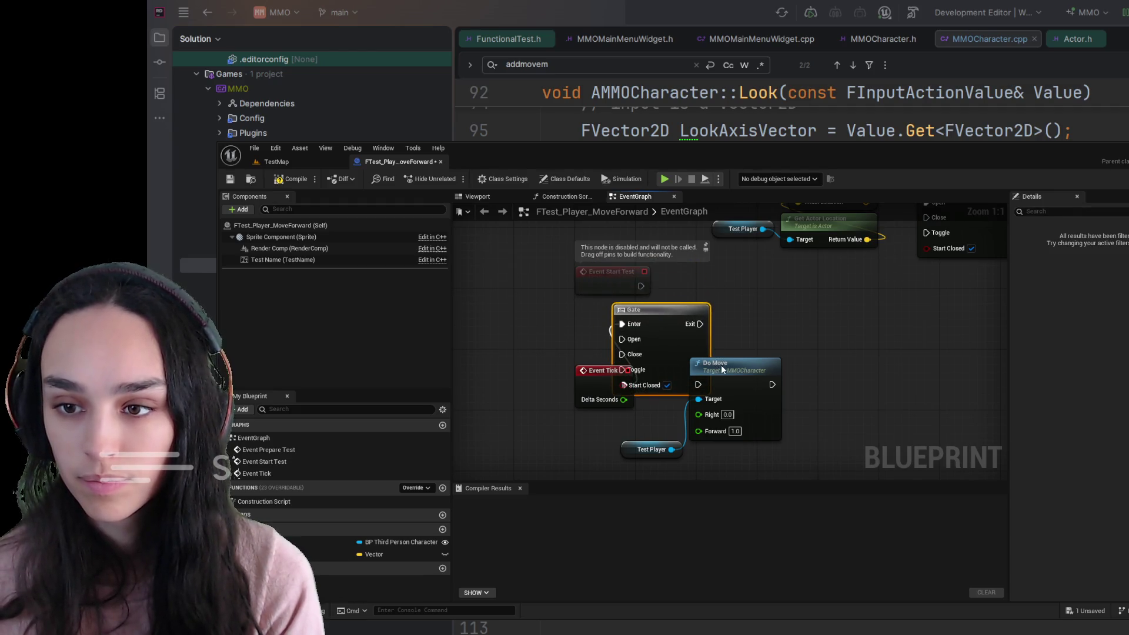
pyautogui.moveTo(721, 365); pyautogui.dragTo(851, 350)
pyautogui.moveTo(675, 311); pyautogui.dragTo(718, 351)
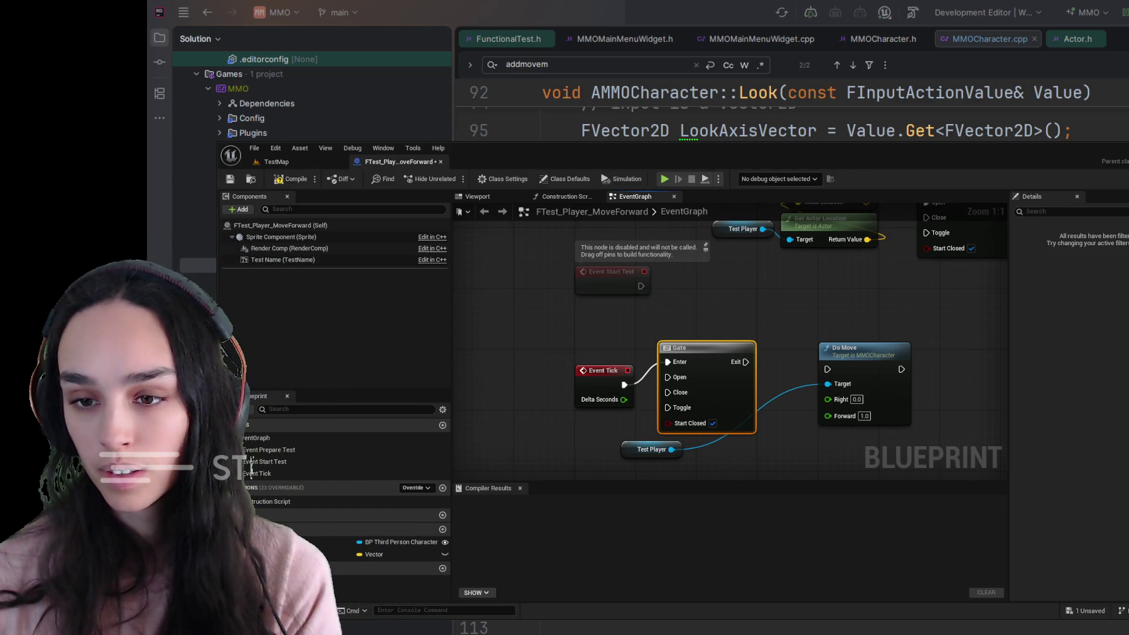
pyautogui.moveTo(745, 361); pyautogui.dragTo(827, 369)
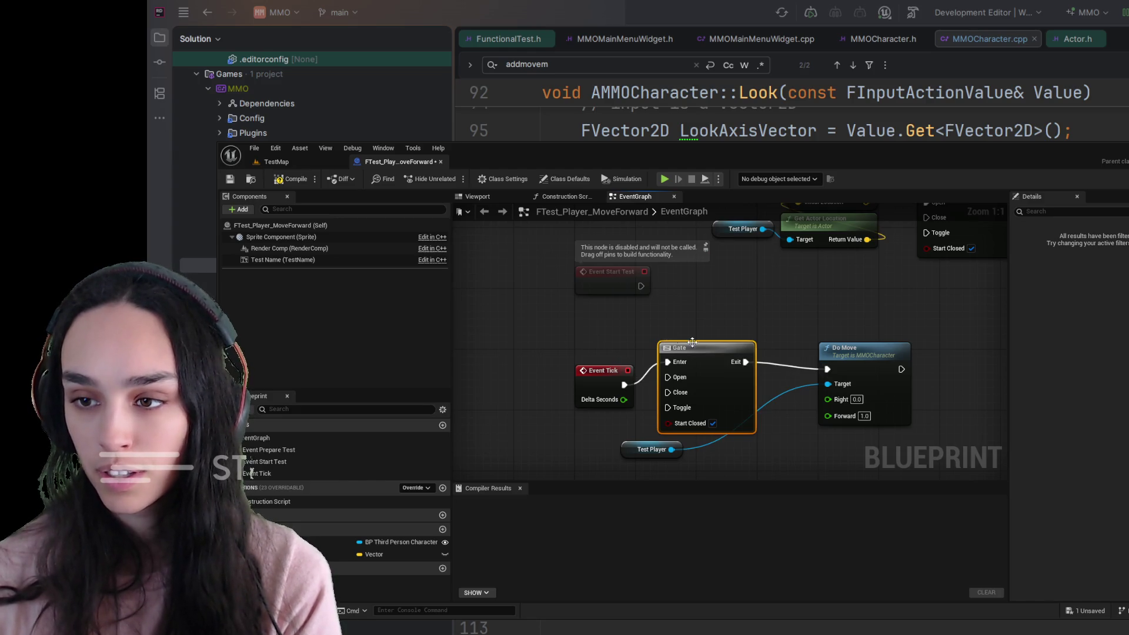
pyautogui.moveTo(721, 350); pyautogui.dragTo(714, 333)
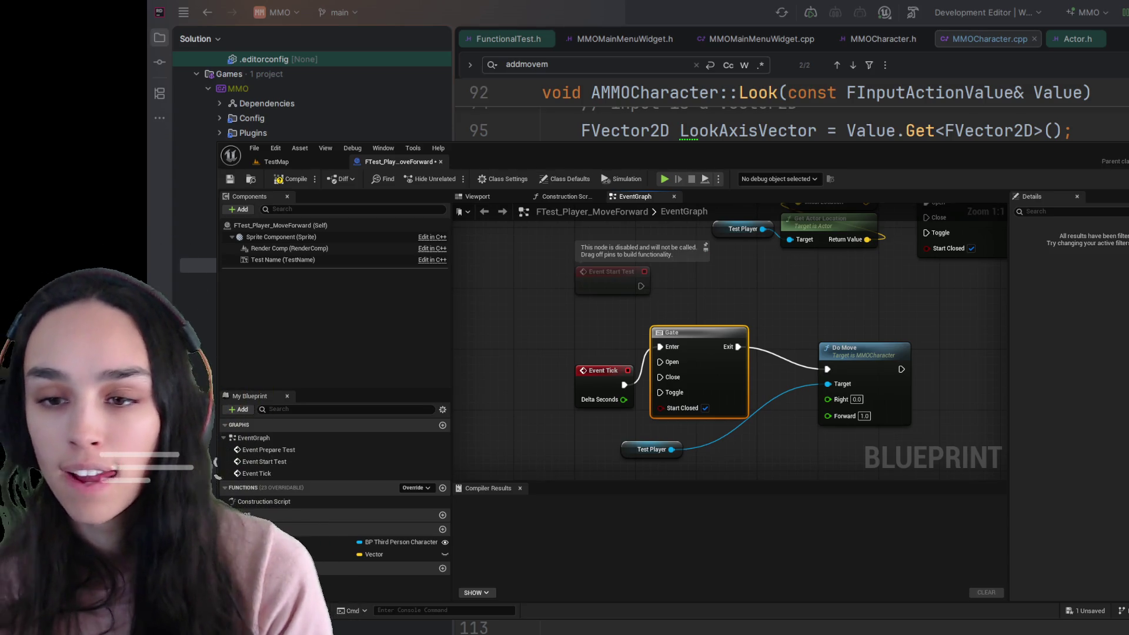
pyautogui.moveTo(643, 302)
pyautogui.mouseDown()
pyautogui.moveTo(646, 371)
pyautogui.moveTo(632, 245)
pyautogui.moveTo(595, 495)
pyautogui.moveTo(610, 323)
pyautogui.mouseUp()
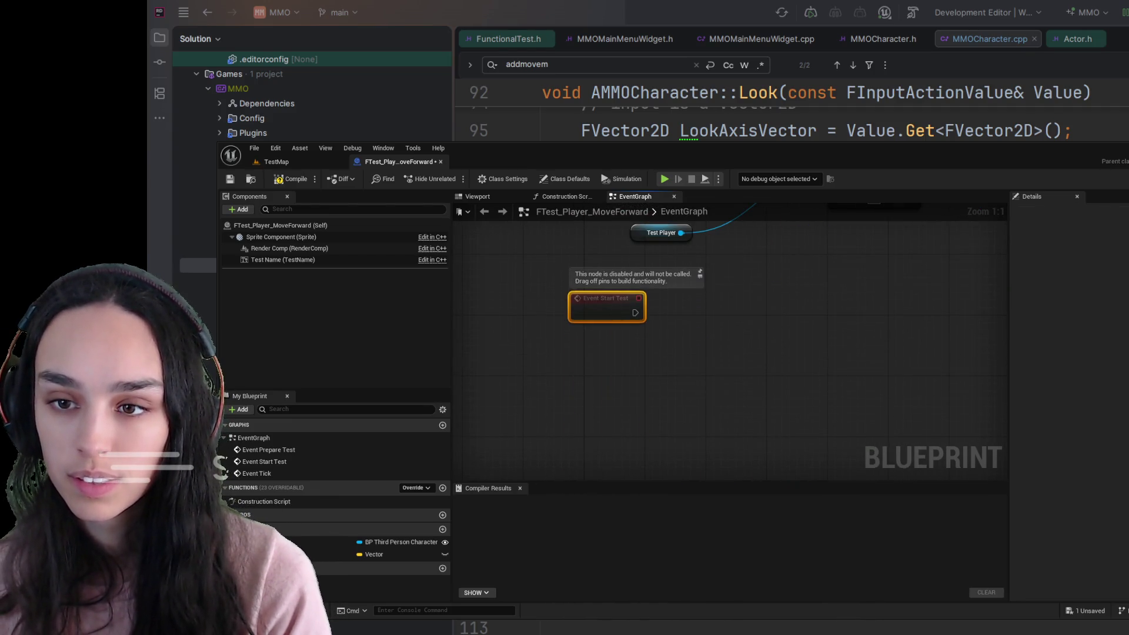
# Move Event Start Test above the Tick chain and attach a 1.0-second Delay to it.
pyautogui.moveTo(756, 267); pyautogui.dragTo(733, 397)
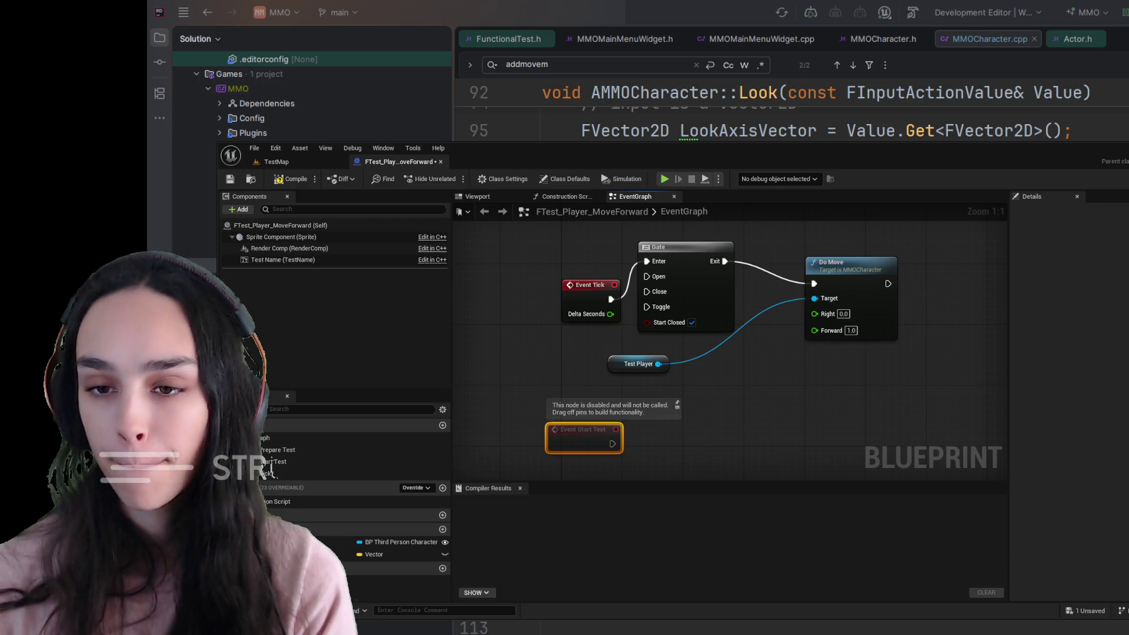
pyautogui.moveTo(580, 428)
pyautogui.mouseDown()
pyautogui.moveTo(576, 296)
pyautogui.moveTo(606, 464)
pyautogui.moveTo(606, 250)
pyautogui.moveTo(604, 273)
pyautogui.mouseUp()
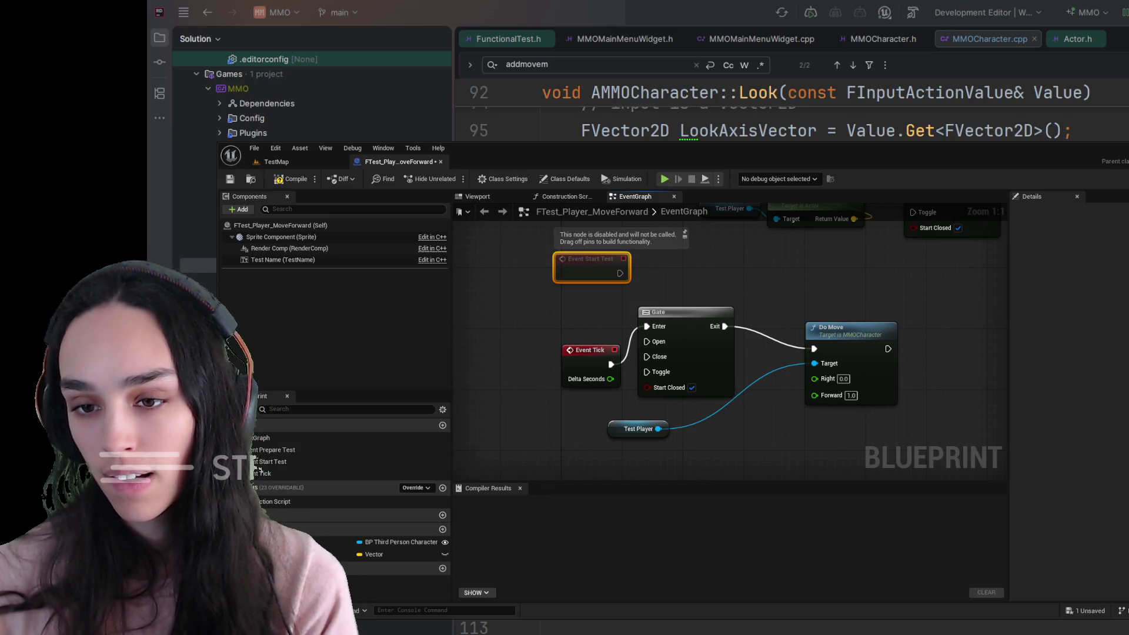
pyautogui.moveTo(620, 273); pyautogui.dragTo(704, 269)
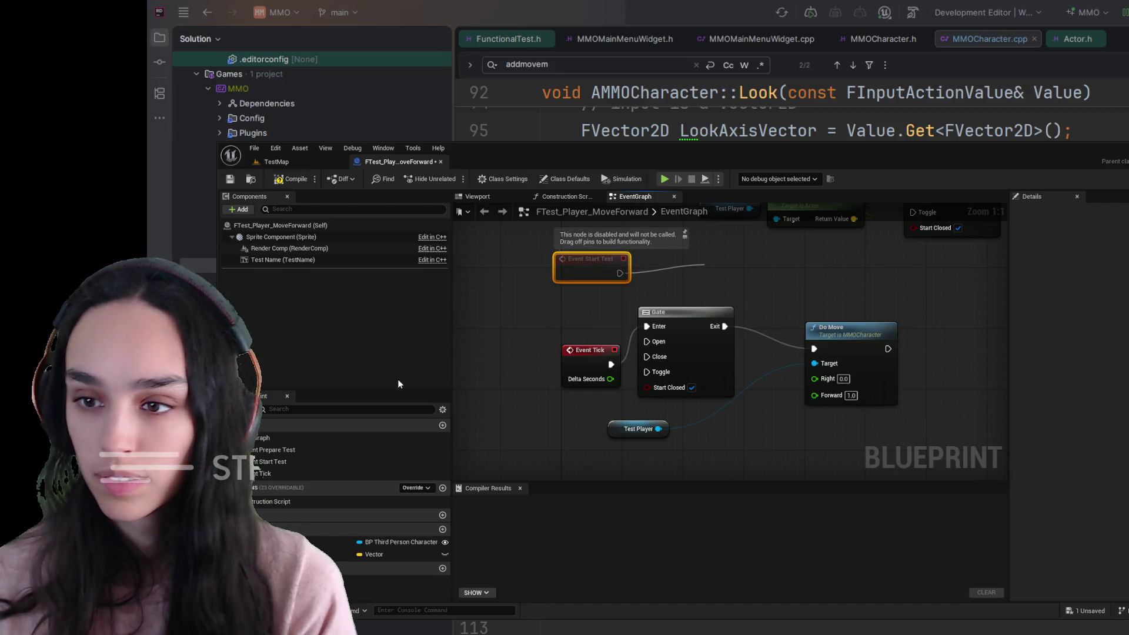
pyautogui.moveTo(763, 315); pyautogui.dragTo(756, 274)
pyautogui.moveTo(619, 273); pyautogui.dragTo(668, 268)
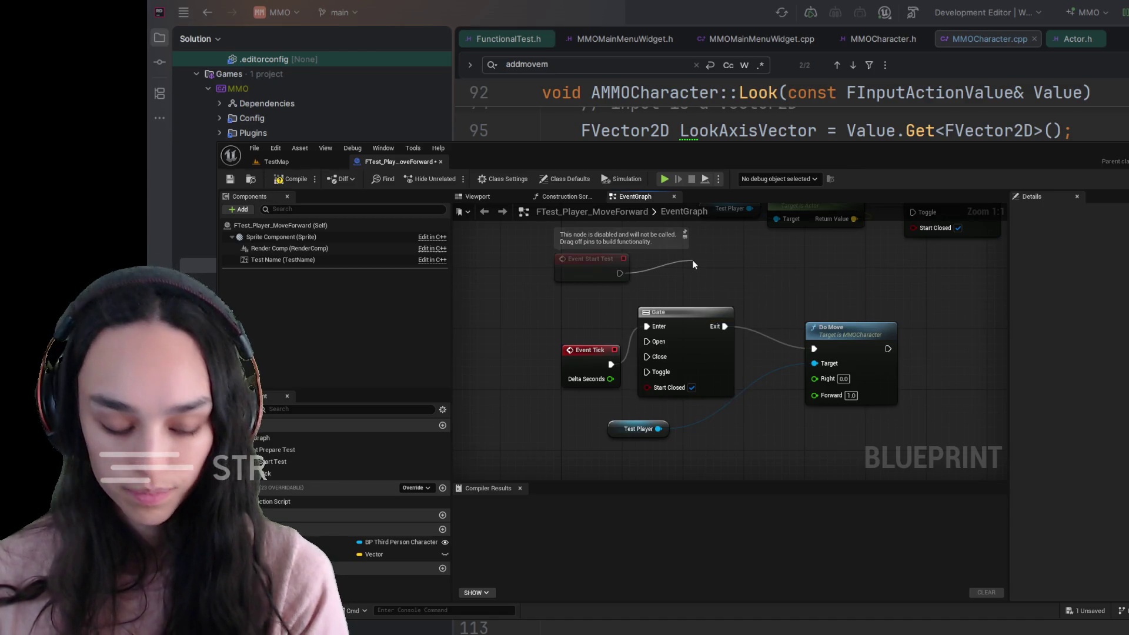
pyautogui.click(773, 321)
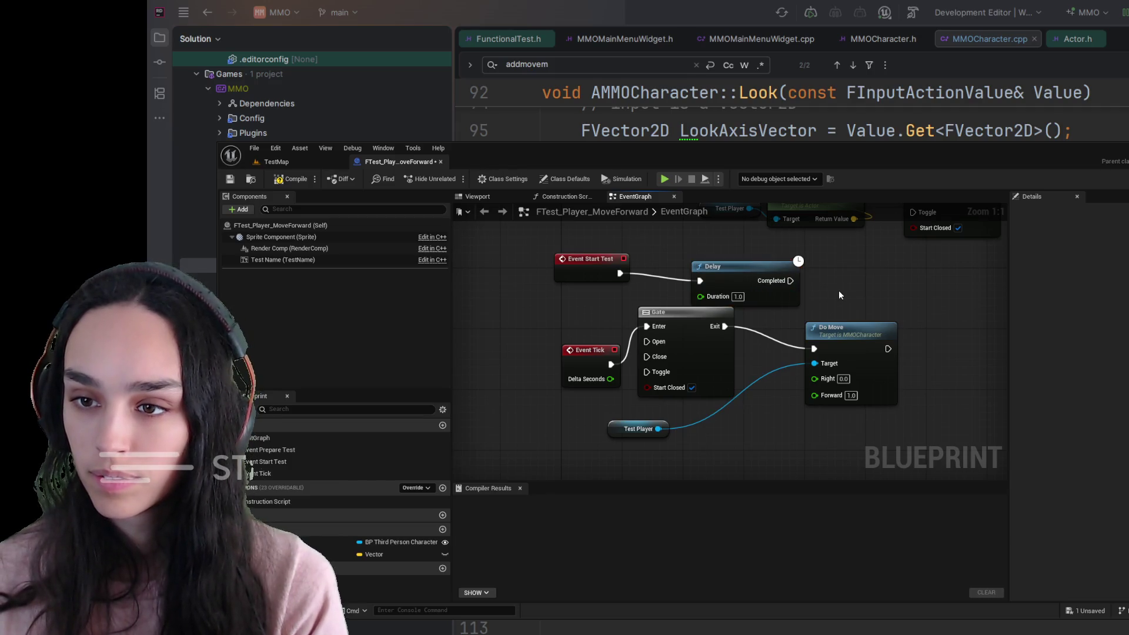
pyautogui.moveTo(738, 277); pyautogui.dragTo(724, 256)
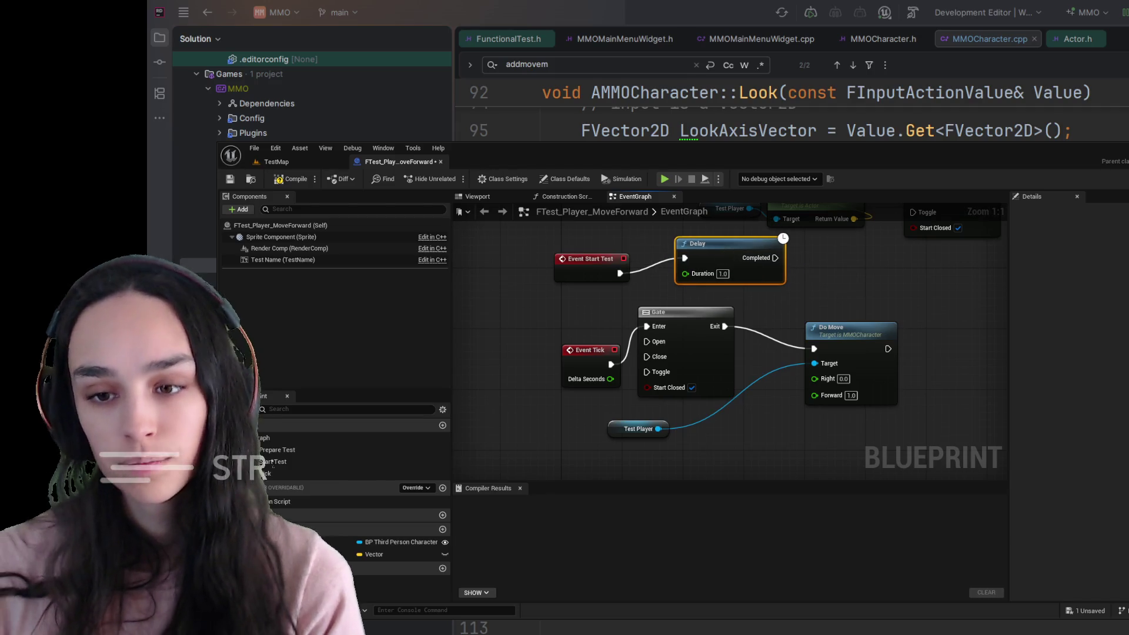
# Paste a copy of the Gate and wire the Delay's Completed output into its Close pin.
pyautogui.moveTo(843, 272); pyautogui.dragTo(813, 372)
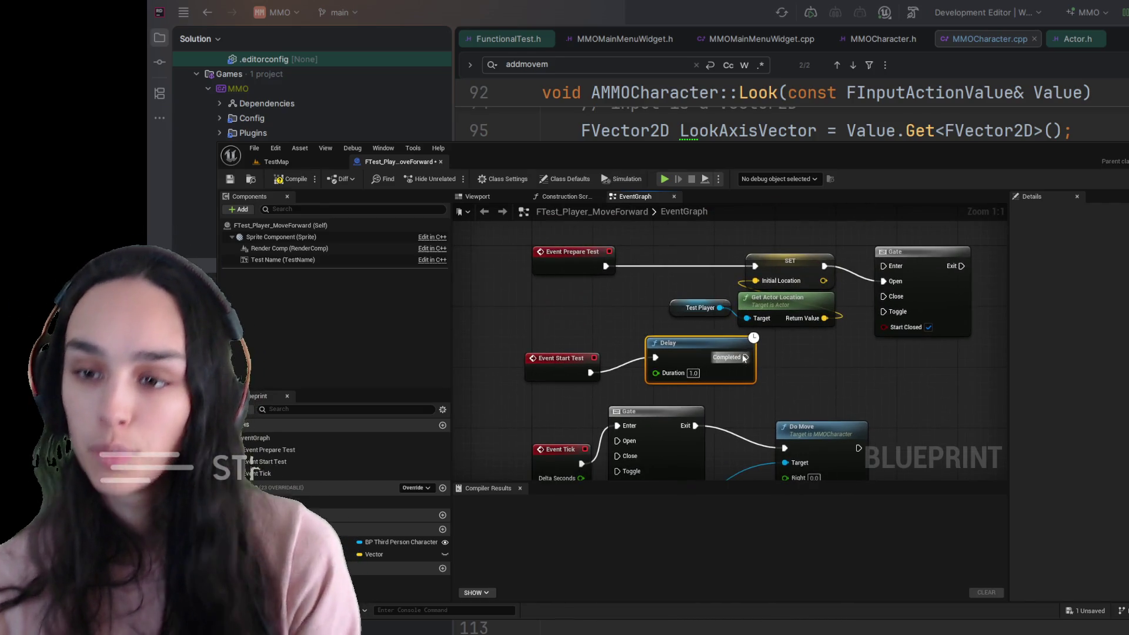
pyautogui.click(657, 425)
pyautogui.hotkey('ctrl', 'c')
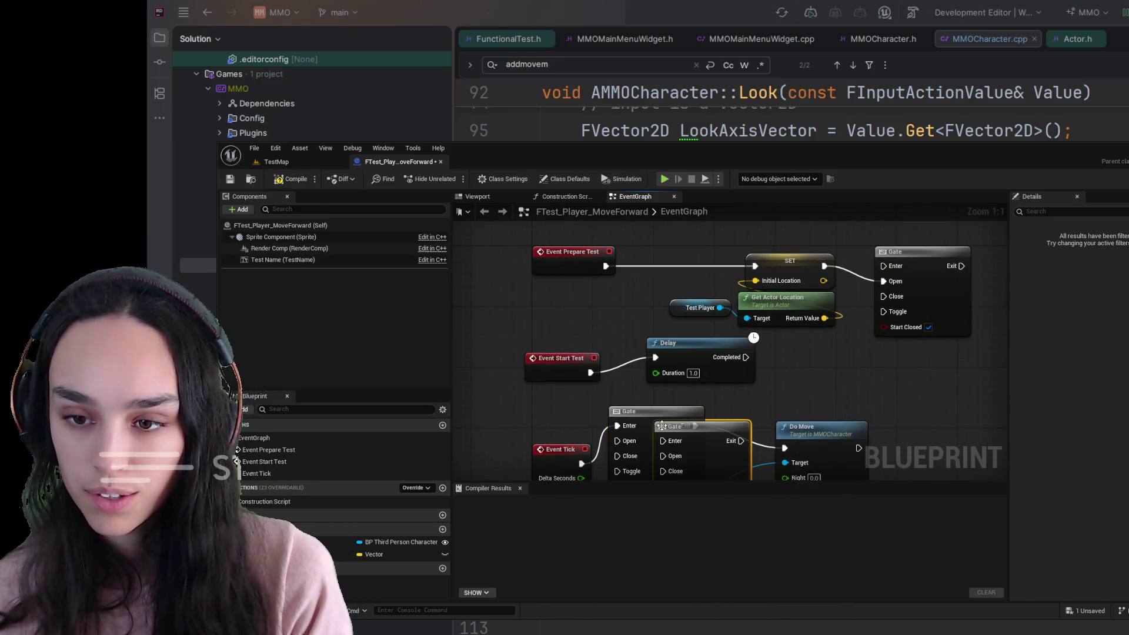
pyautogui.hotkey('ctrl', 'v')
pyautogui.moveTo(756, 360); pyautogui.dragTo(816, 388)
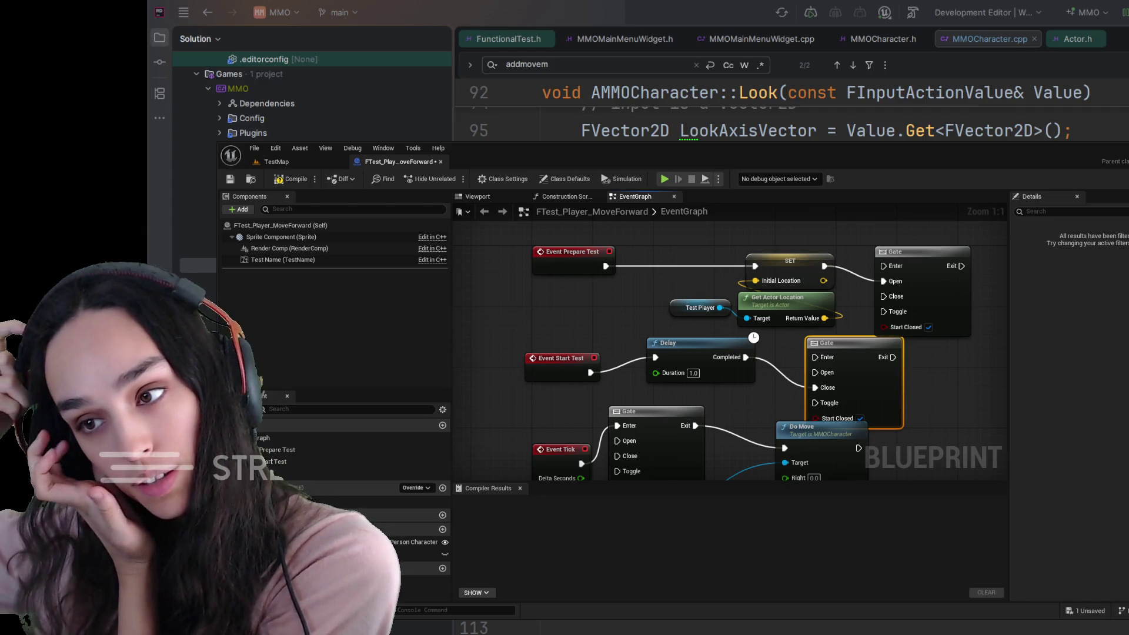
pyautogui.moveTo(609, 380); pyautogui.dragTo(629, 275)
# Rearrange the lower Gate and shift the Event Start Test, Delay and Gate group down-left.
pyautogui.moveTo(679, 318); pyautogui.dragTo(699, 333)
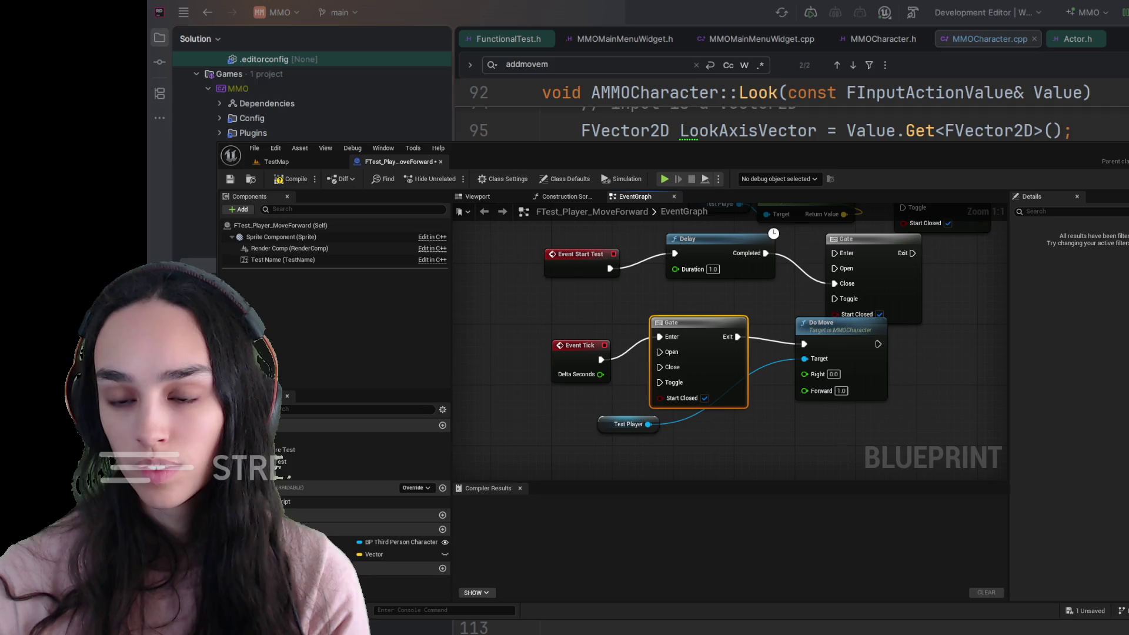
pyautogui.moveTo(908, 435)
pyautogui.mouseDown()
pyautogui.moveTo(917, 393)
pyautogui.moveTo(738, 383)
pyautogui.moveTo(784, 372)
pyautogui.mouseUp()
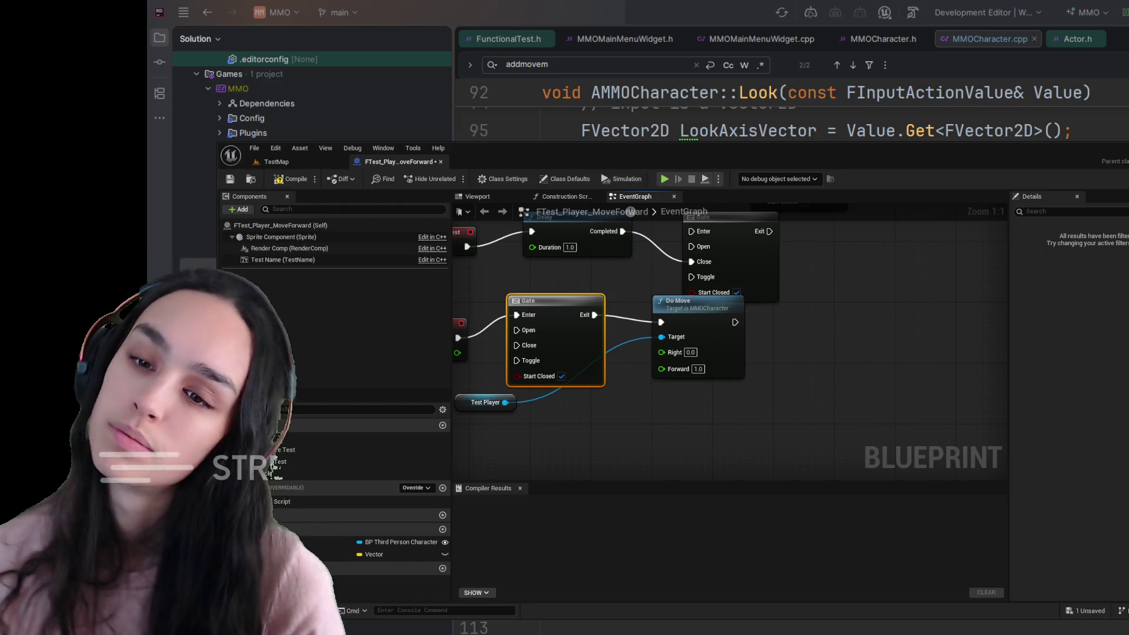
pyautogui.moveTo(775, 360)
pyautogui.mouseDown()
pyautogui.moveTo(810, 386)
pyautogui.moveTo(889, 362)
pyautogui.mouseUp()
pyautogui.moveTo(881, 441)
pyautogui.mouseDown()
pyautogui.moveTo(436, 333)
pyautogui.moveTo(761, 316)
pyautogui.moveTo(764, 271)
pyautogui.mouseUp()
pyautogui.moveTo(969, 257)
pyautogui.mouseDown()
pyautogui.moveTo(999, 270)
pyautogui.moveTo(1006, 332)
pyautogui.moveTo(816, 380)
pyautogui.moveTo(455, 224)
pyautogui.moveTo(685, 275)
pyautogui.mouseUp()
pyautogui.moveTo(782, 282); pyautogui.dragTo(751, 335)
pyautogui.click(953, 299)
pyautogui.moveTo(953, 300); pyautogui.dragTo(857, 282)
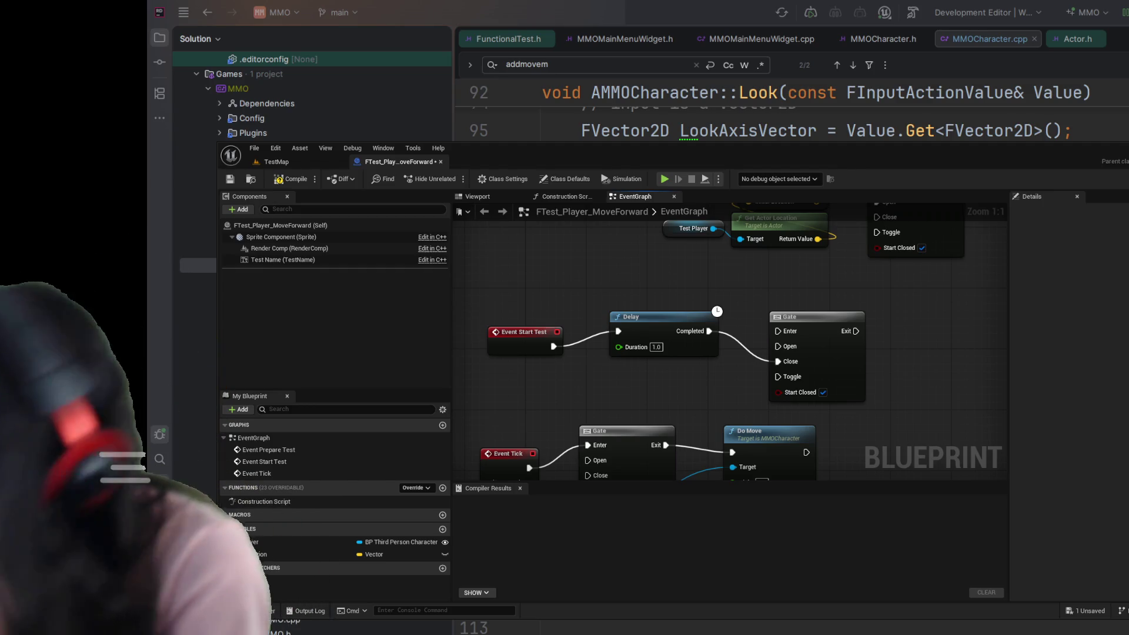
pyautogui.moveTo(904, 425)
pyautogui.mouseDown()
pyautogui.moveTo(914, 403)
pyautogui.moveTo(864, 312)
pyautogui.mouseUp()
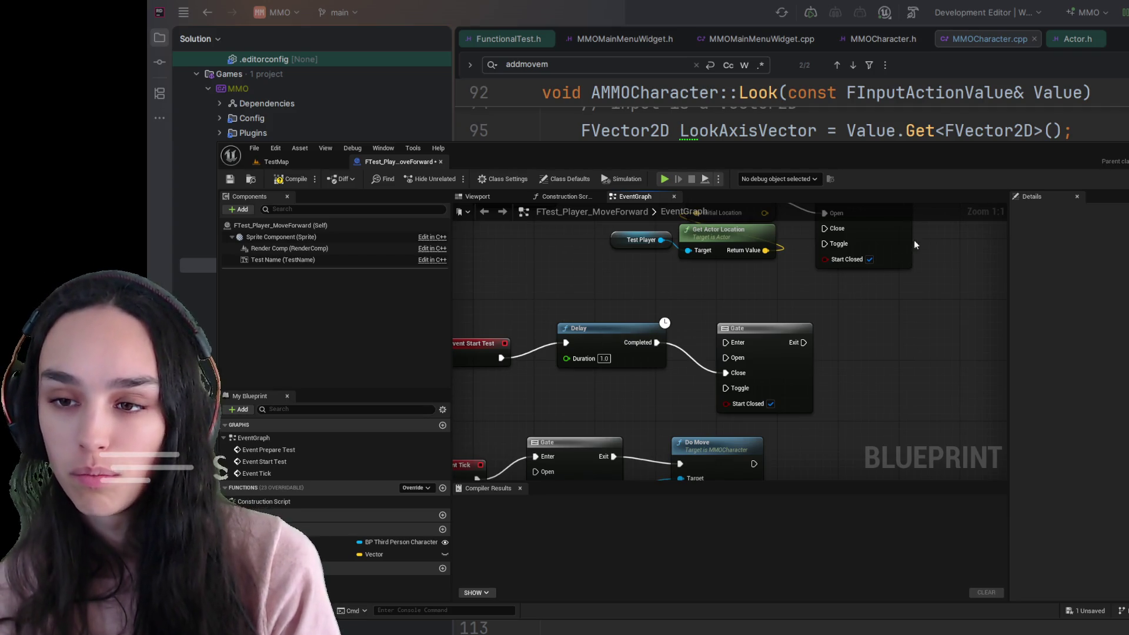
# Close the Compiler Results panel and frame the Start Test and Tick events in the graph.
pyautogui.scroll(-1, 887, 327)
pyautogui.moveTo(888, 327); pyautogui.dragTo(806, 400)
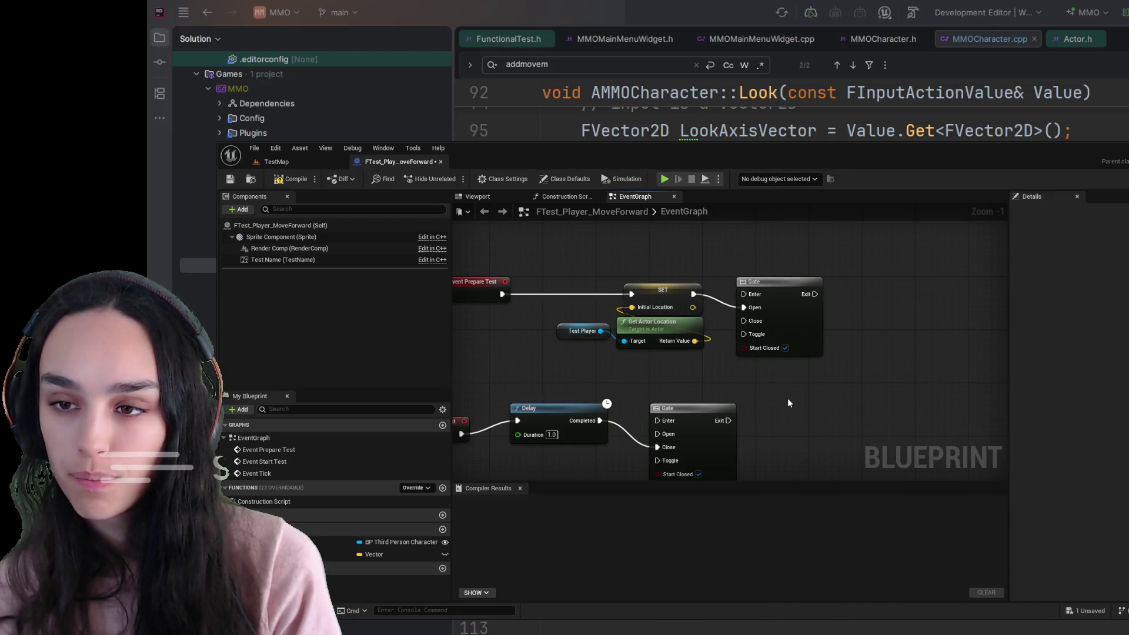
pyautogui.moveTo(788, 397)
pyautogui.mouseDown()
pyautogui.moveTo(846, 348)
pyautogui.moveTo(848, 357)
pyautogui.mouseUp()
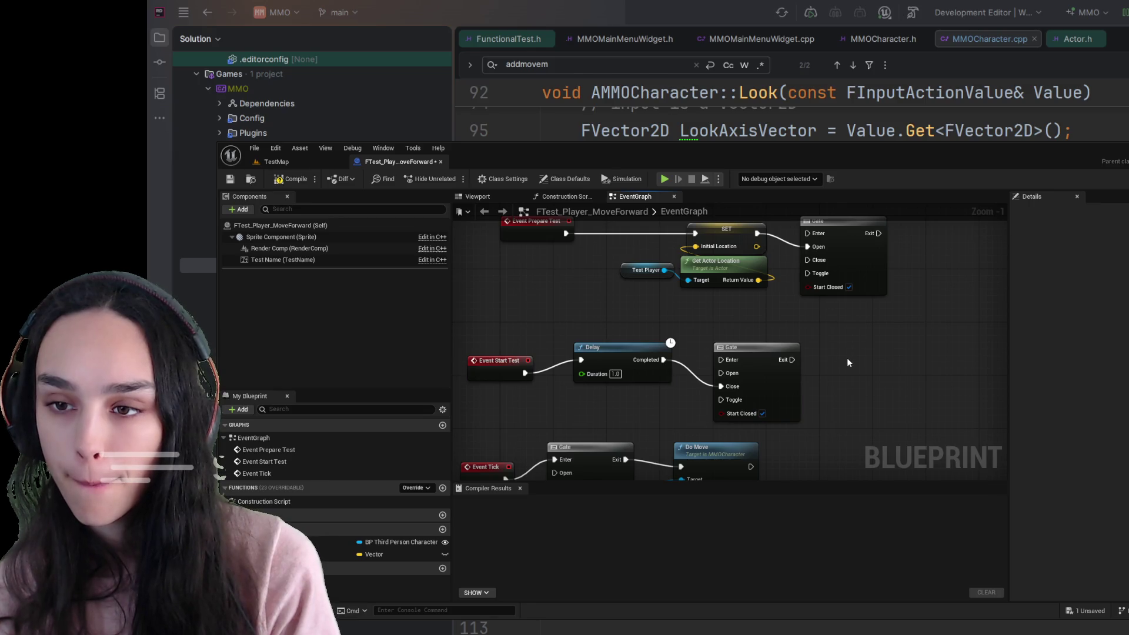
pyautogui.scroll(-5, 848, 412)
pyautogui.scroll(2, 746, 348)
pyautogui.moveTo(747, 348); pyautogui.dragTo(852, 346)
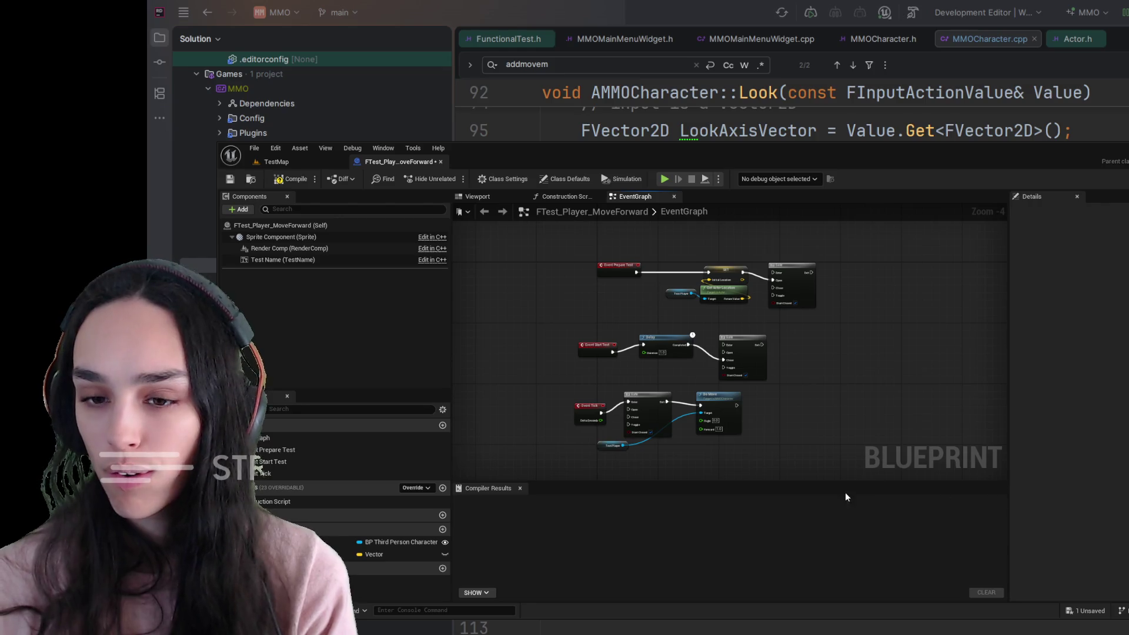
pyautogui.click(520, 488)
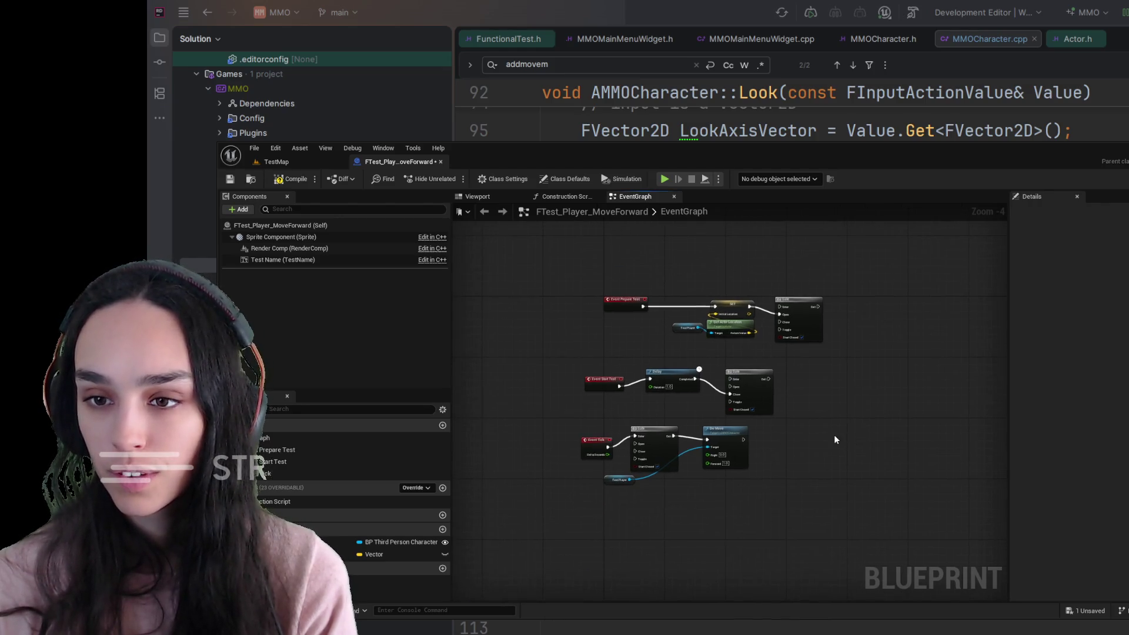
pyautogui.scroll(1, 834, 440)
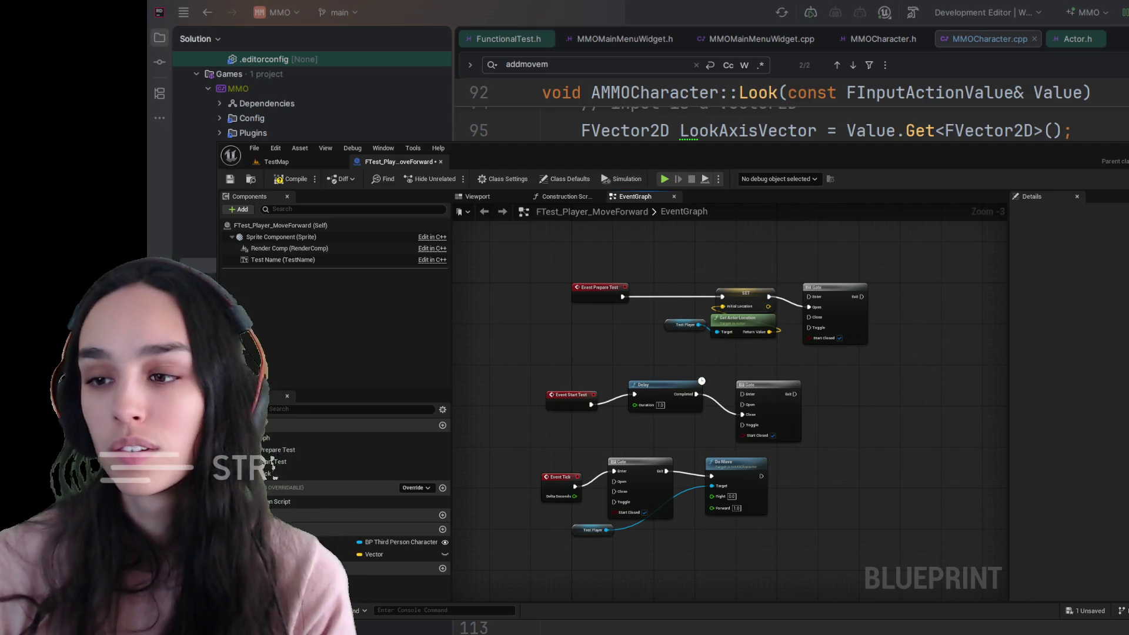
pyautogui.moveTo(863, 471); pyautogui.dragTo(824, 364)
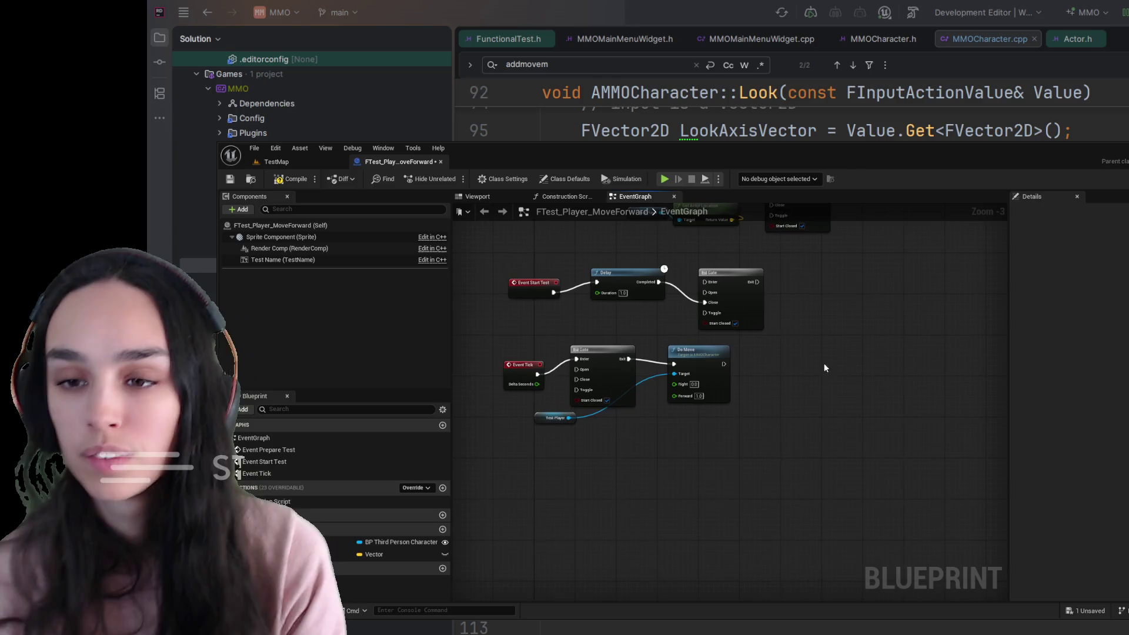
pyautogui.scroll(1, 781, 430)
# Add Test Player's Get Actor Location and an Initial Location getter, wiring both into a vector Subtract node.
pyautogui.moveTo(297, 539)
pyautogui.mouseDown()
pyautogui.moveTo(662, 493)
pyautogui.moveTo(816, 382)
pyautogui.moveTo(814, 360)
pyautogui.moveTo(825, 358)
pyautogui.mouseUp()
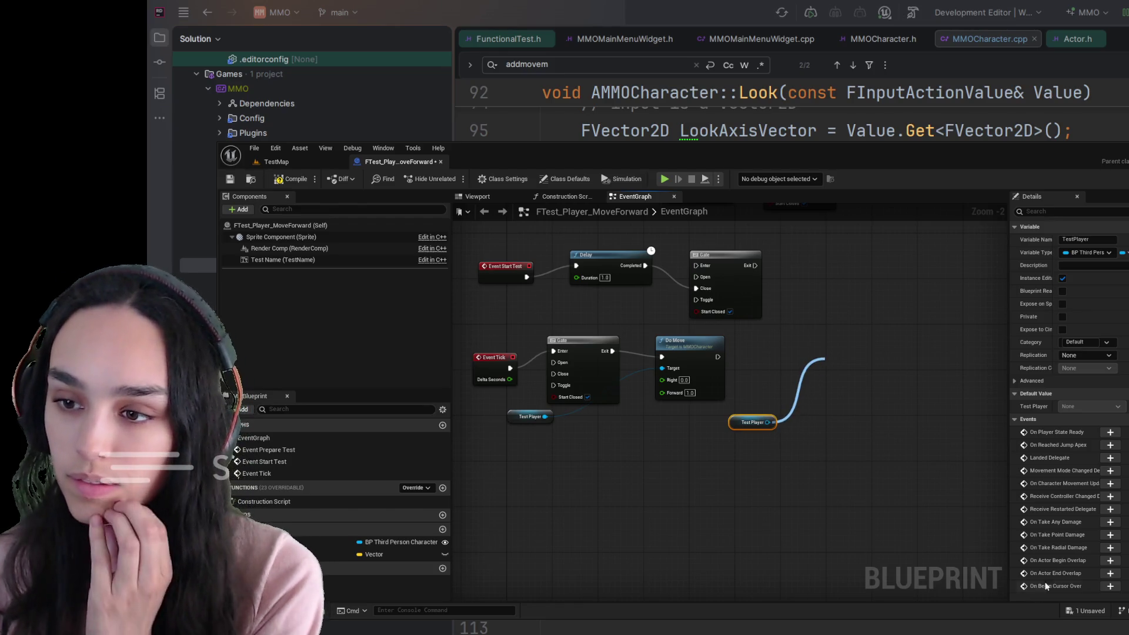
pyautogui.click(863, 409)
pyautogui.moveTo(282, 555); pyautogui.dragTo(818, 452)
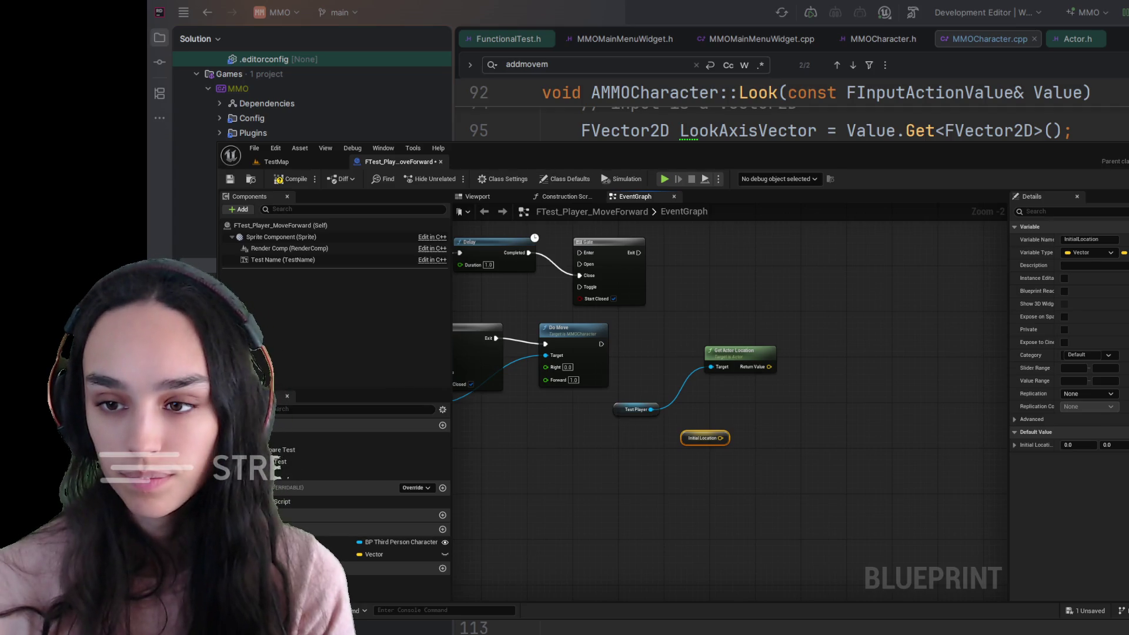
pyautogui.moveTo(704, 437); pyautogui.dragTo(732, 316)
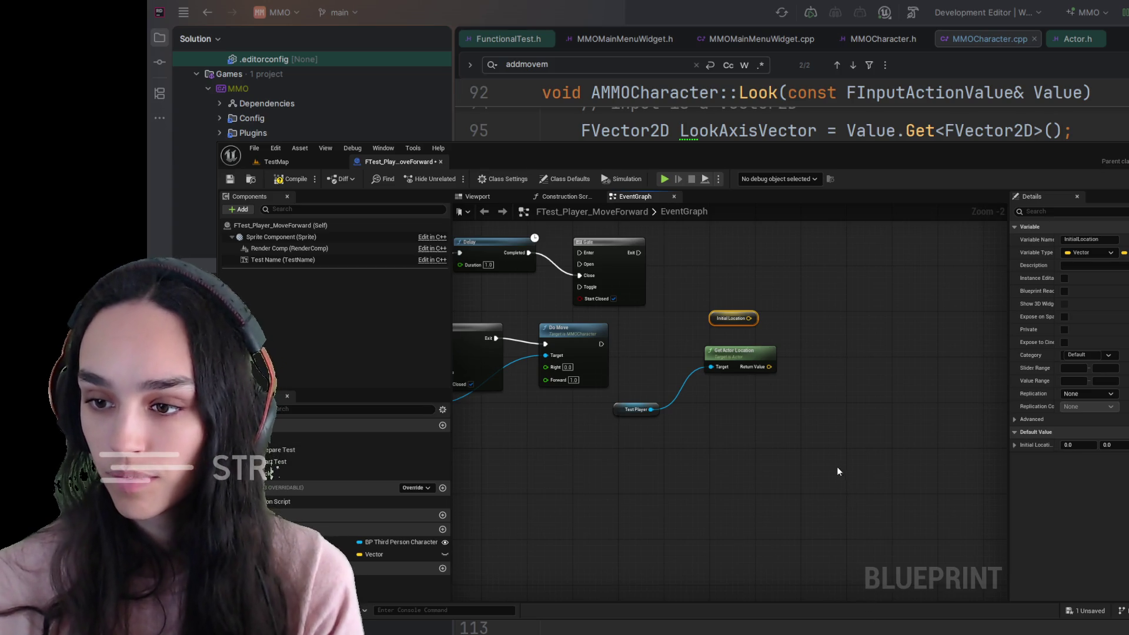
pyautogui.hotkey('ctrl', 'v')
pyautogui.moveTo(753, 319); pyautogui.dragTo(790, 318)
pyautogui.moveTo(768, 366); pyautogui.dragTo(790, 328)
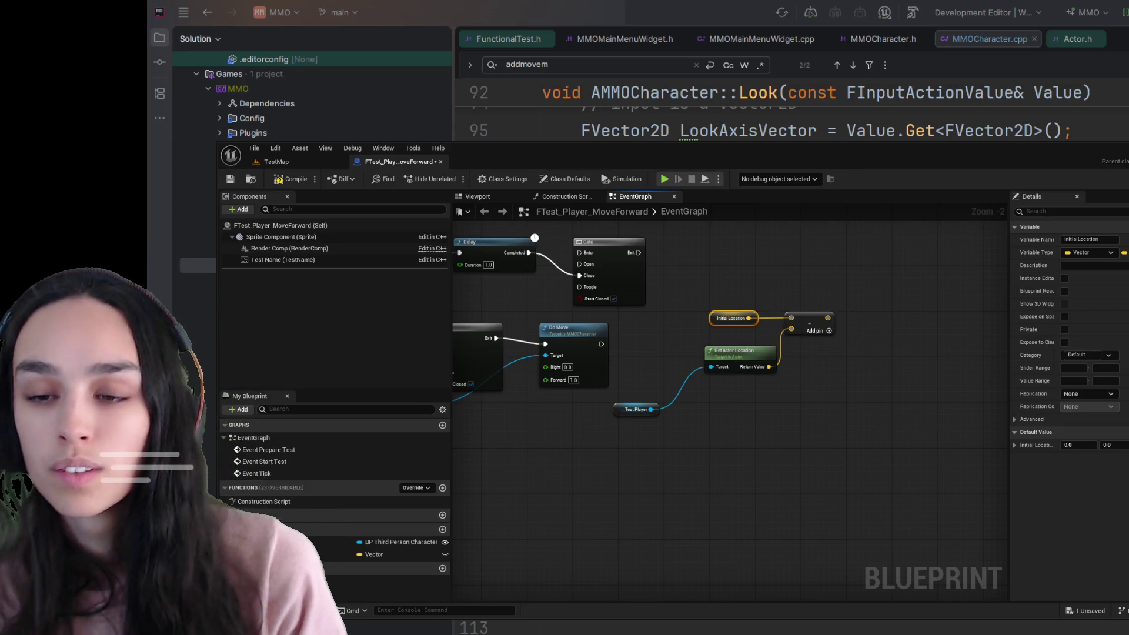
pyautogui.moveTo(827, 317); pyautogui.dragTo(873, 285)
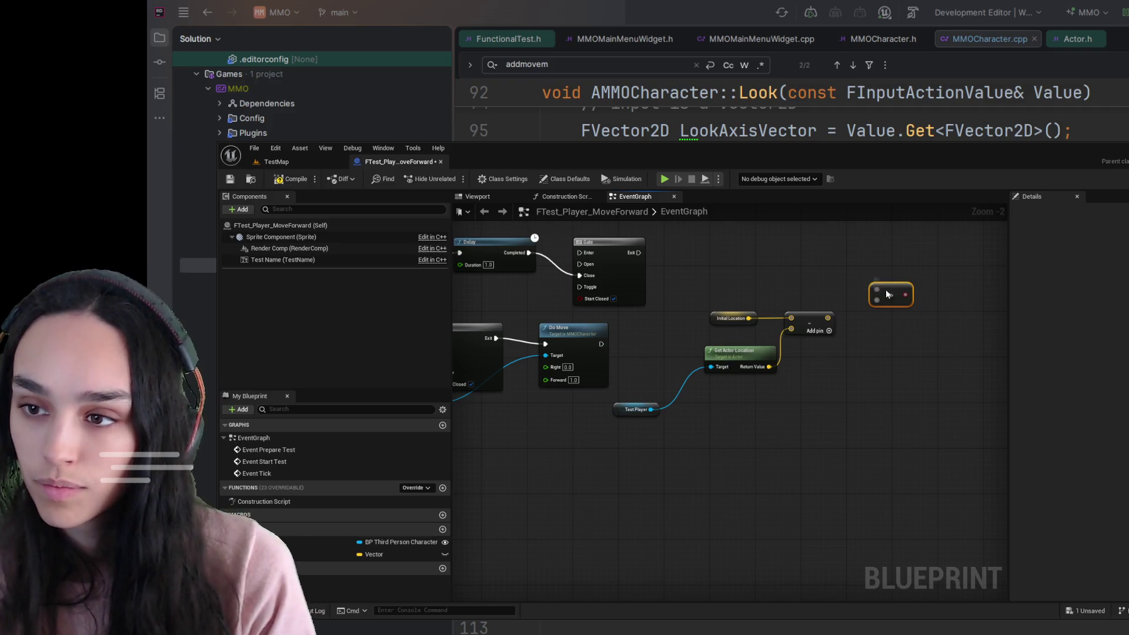
# Leave a greater-than node unwired beside the Subtract node and switch to MMOCharacter.cpp in Rider.
pyautogui.moveTo(868, 283); pyautogui.dragTo(867, 329)
pyautogui.keyDown('alt'); pyautogui.click(859, 330); pyautogui.keyUp('alt')
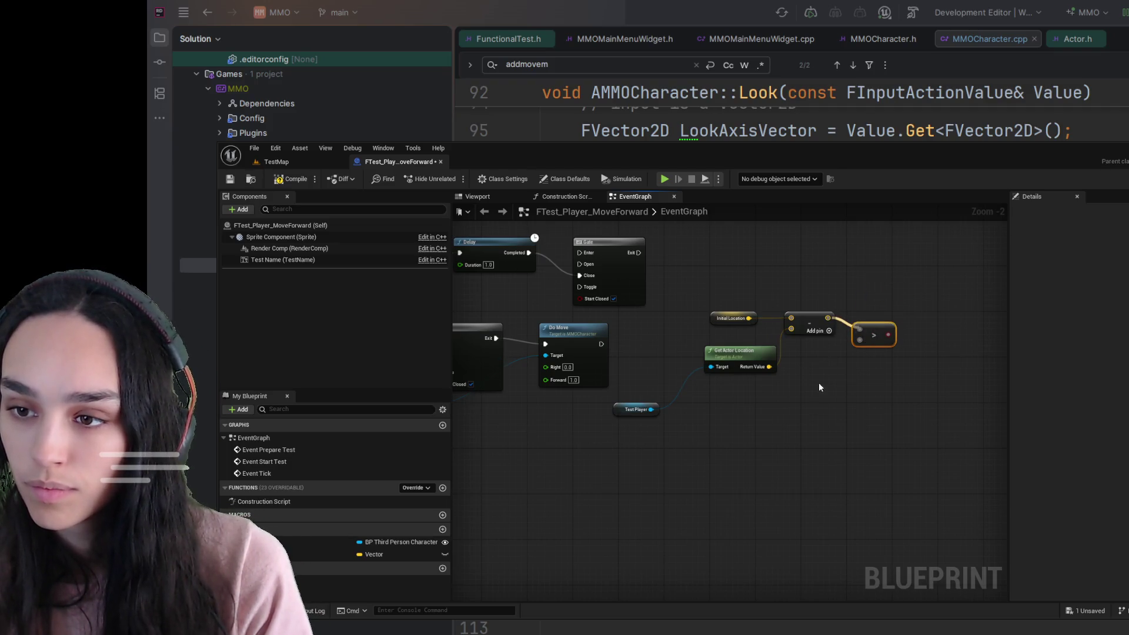
pyautogui.click(823, 375)
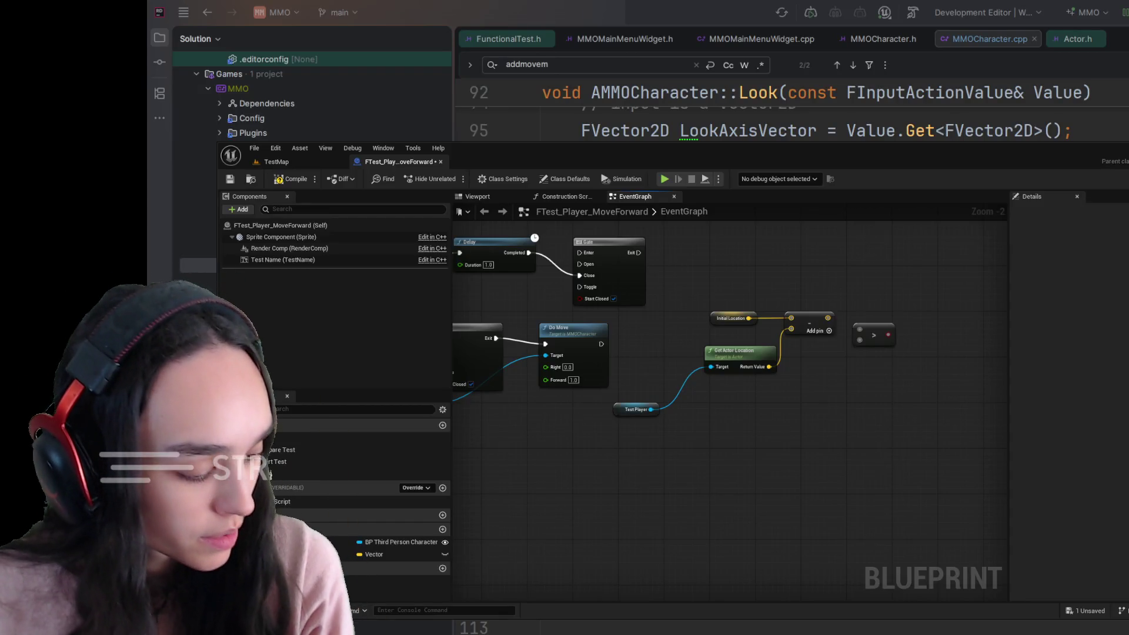
pyautogui.hotkey('alt', 'Tab')
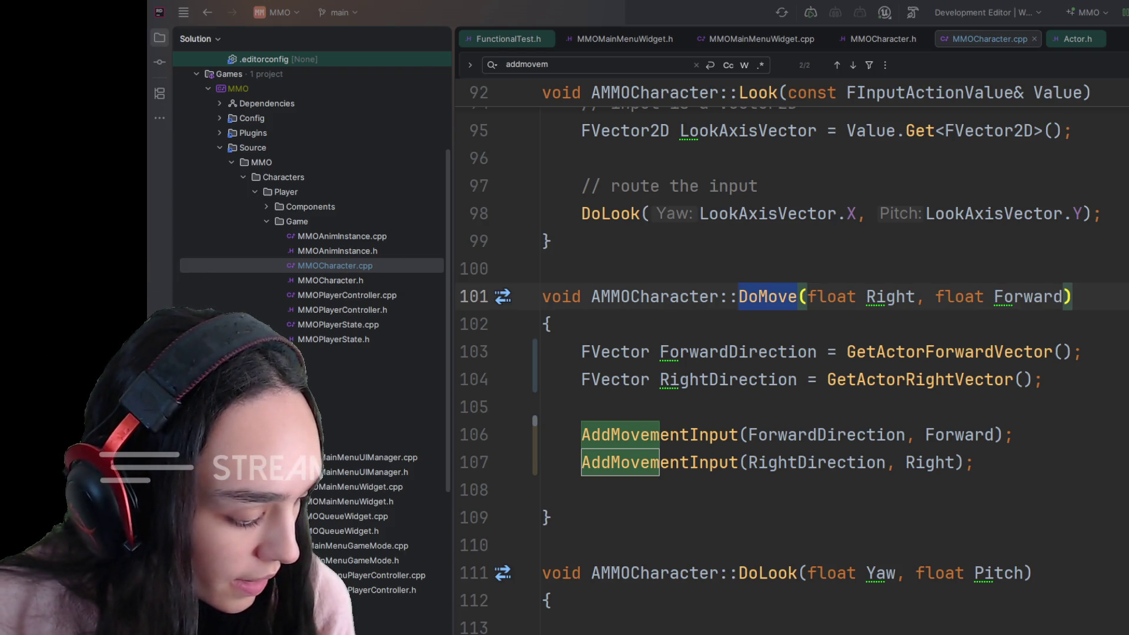
# Return from Rider's DoMove code to the FTest_Player_MoveForward Blueprint graph.
pyautogui.hotkey('alt', 'Tab')
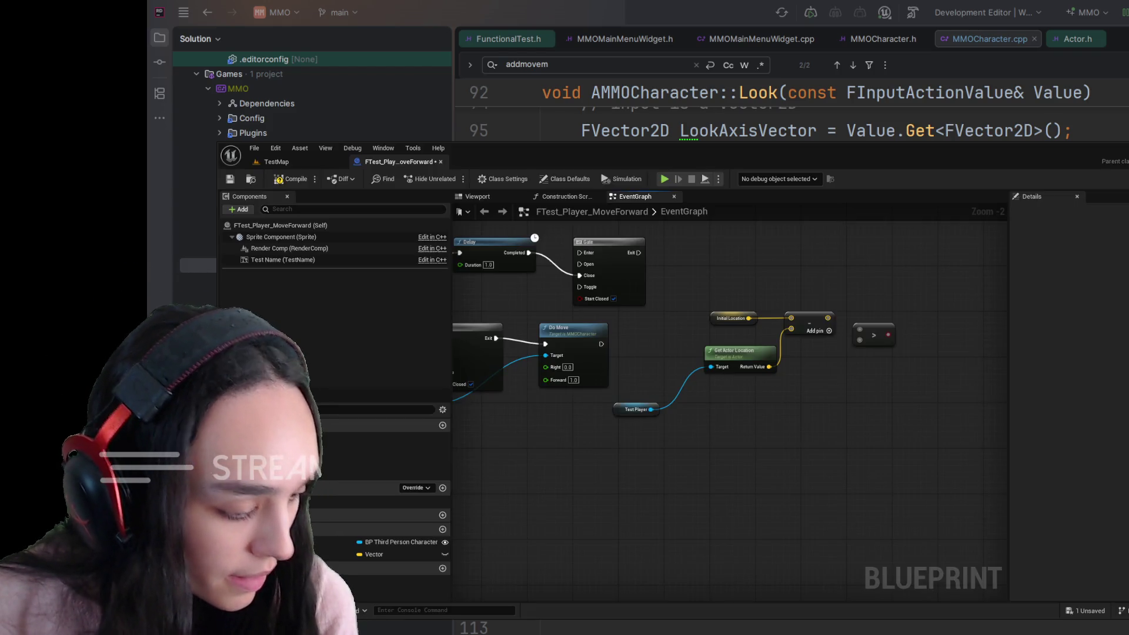
# Discard the Vector Length and Subtract nodes in favour of a Distance (Vector) node.
pyautogui.moveTo(828, 318); pyautogui.dragTo(867, 264)
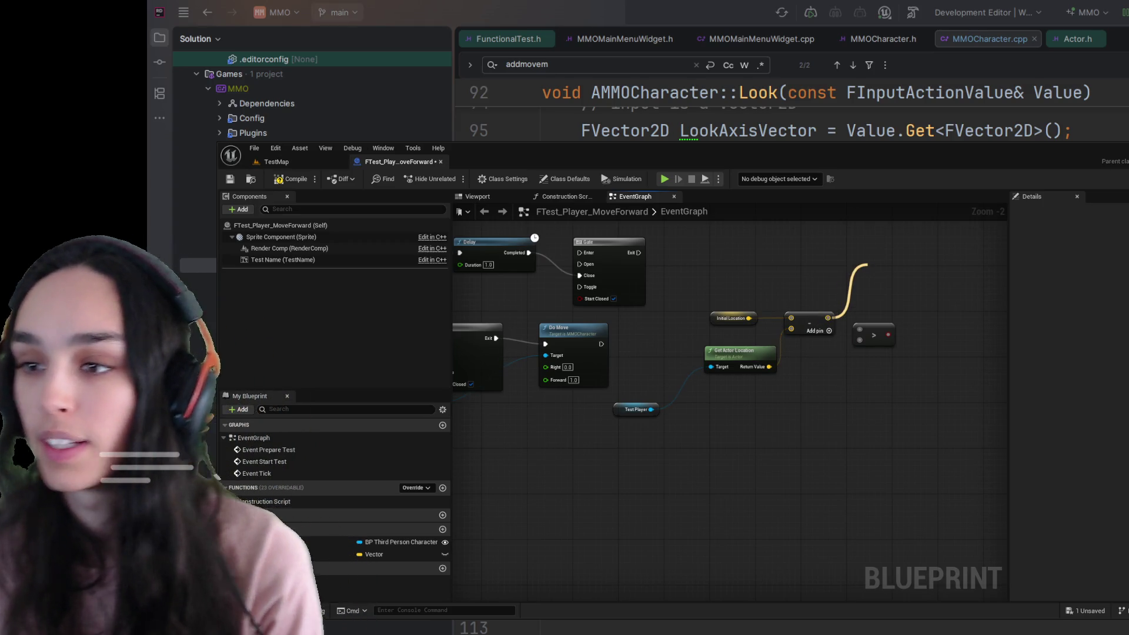
pyautogui.click(955, 345)
pyautogui.scroll(2, 799, 399)
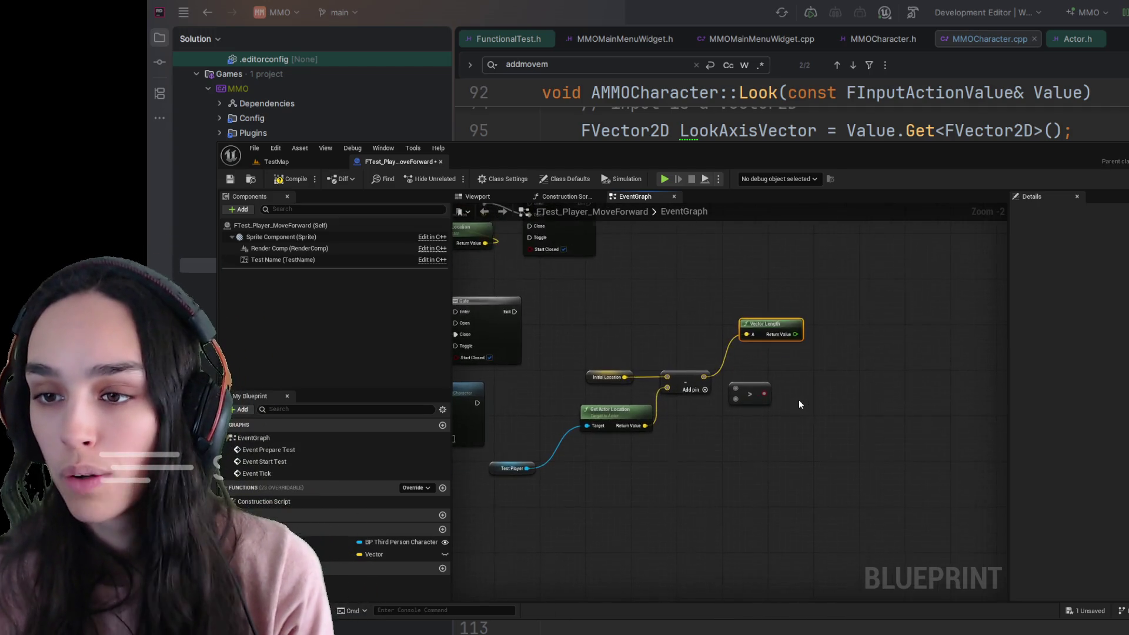
pyautogui.moveTo(747, 390); pyautogui.dragTo(852, 367)
pyautogui.moveTo(777, 305); pyautogui.dragTo(732, 344)
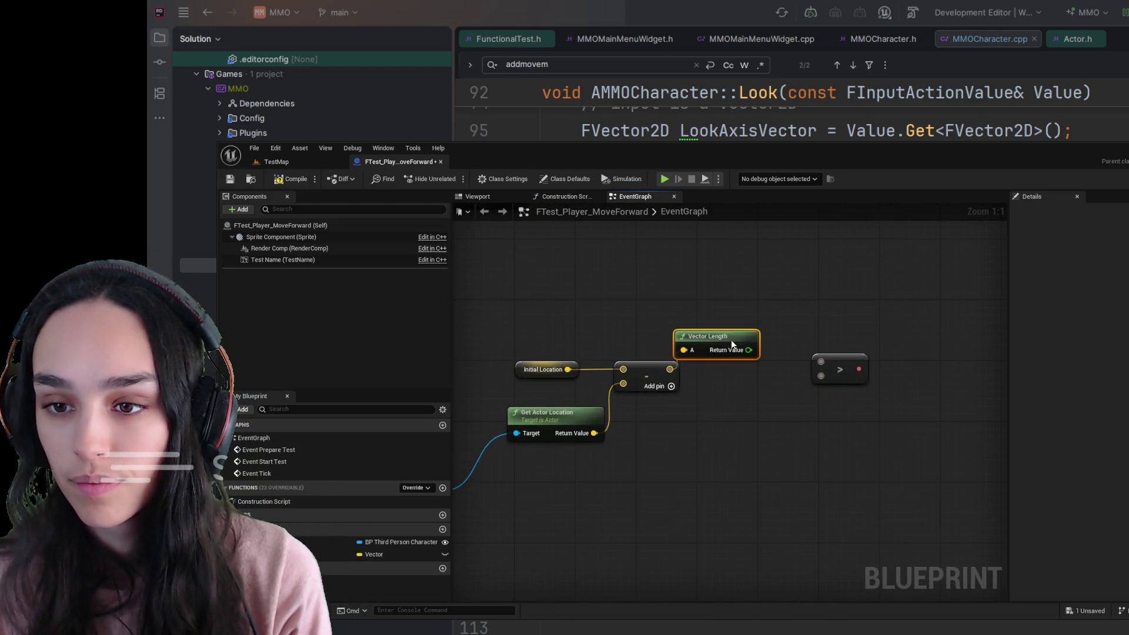
pyautogui.press('Delete')
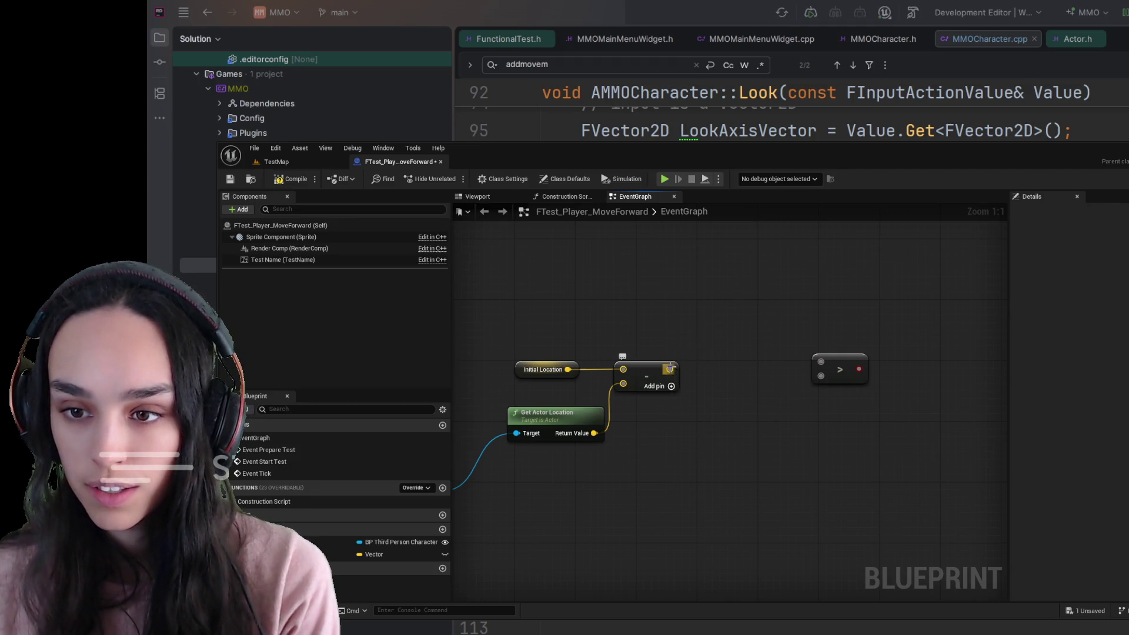
pyautogui.moveTo(670, 369); pyautogui.dragTo(738, 312)
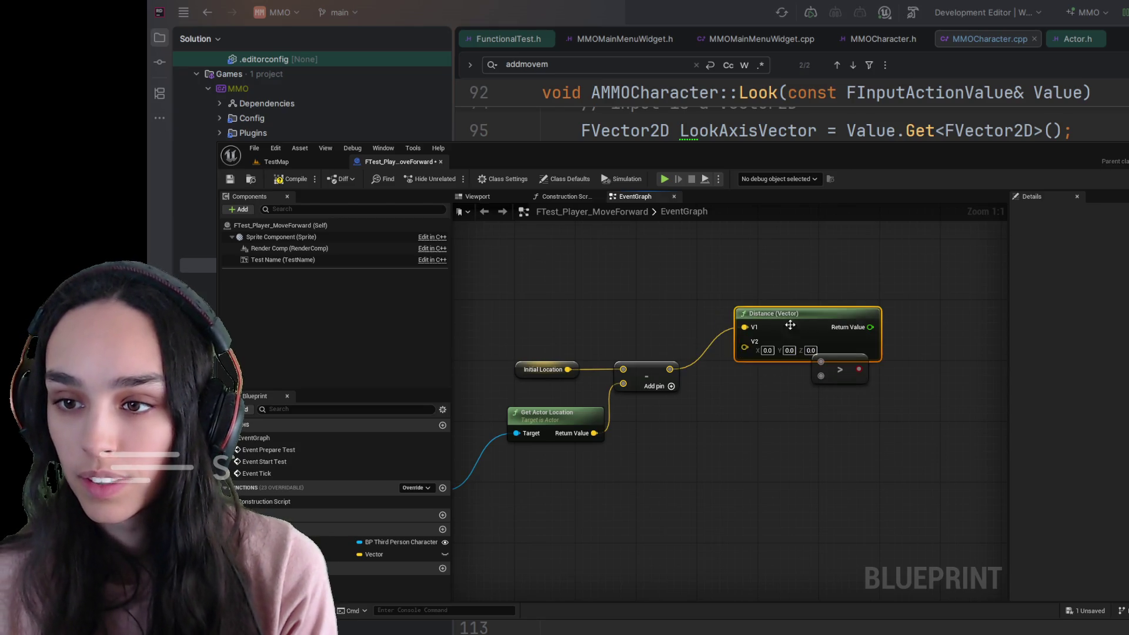
pyautogui.click(729, 399)
pyautogui.click(652, 368)
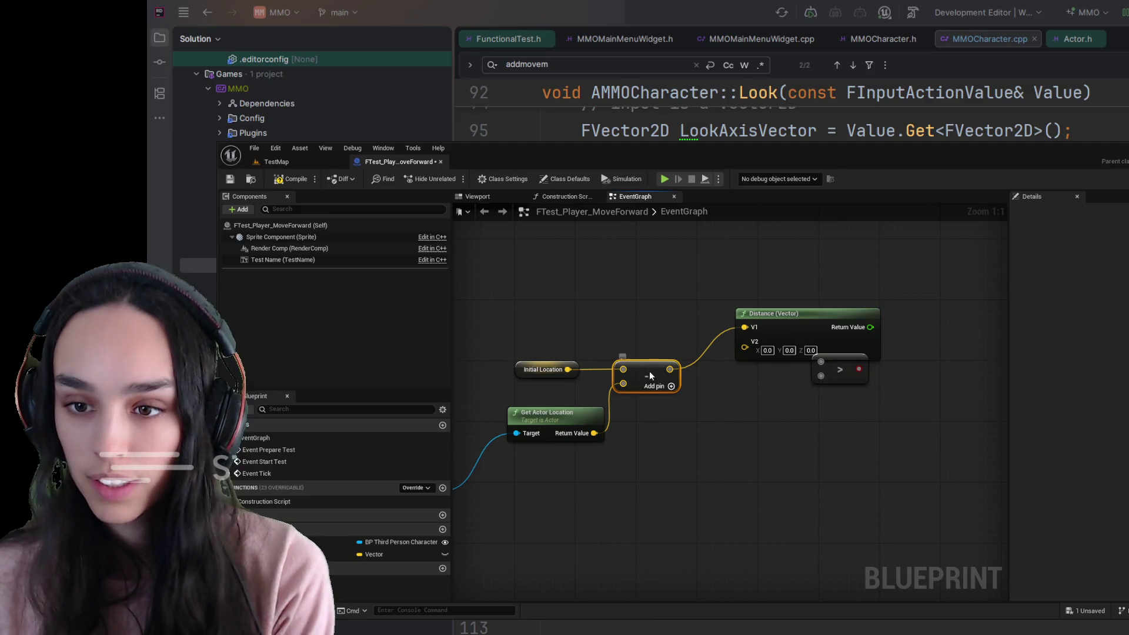
pyautogui.press('Delete')
# Feed Initial Location into Distance V1 and Test Player's actor location into V2.
pyautogui.moveTo(568, 369); pyautogui.dragTo(742, 330)
pyautogui.moveTo(594, 433)
pyautogui.mouseDown()
pyautogui.moveTo(771, 351)
pyautogui.moveTo(745, 348)
pyautogui.mouseUp()
pyautogui.moveTo(776, 313); pyautogui.dragTo(662, 366)
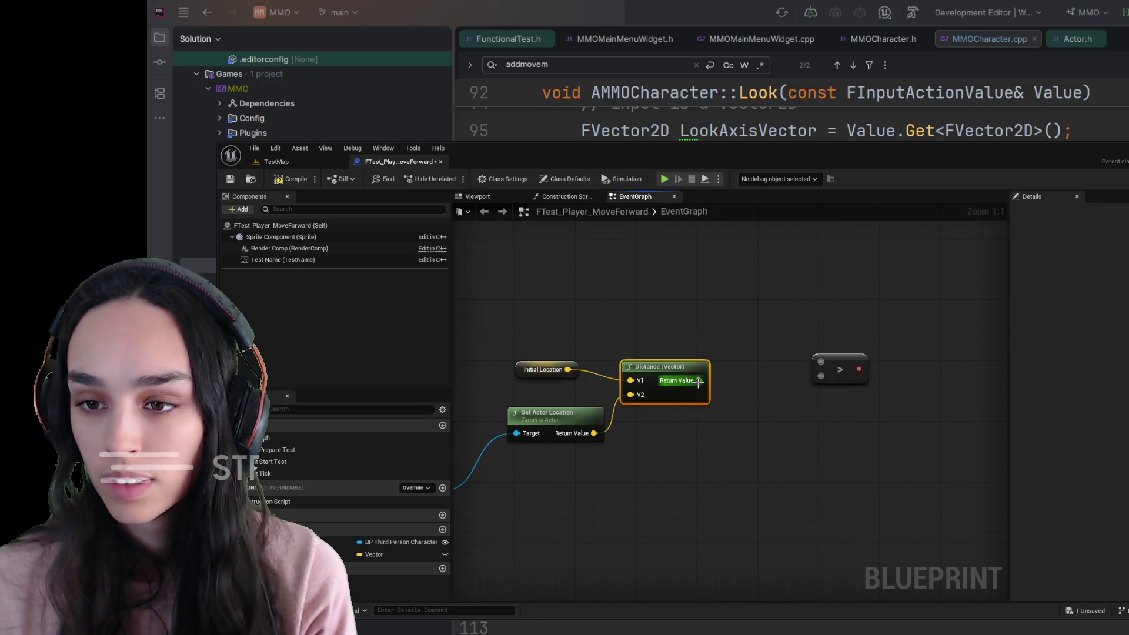
pyautogui.click(748, 338)
# Compare the distance with a greater-than node against 50.0, then paste in a Finish Test node.
pyautogui.click(843, 365)
pyautogui.moveTo(843, 365)
pyautogui.mouseDown()
pyautogui.moveTo(720, 394)
pyautogui.moveTo(793, 322)
pyautogui.mouseUp()
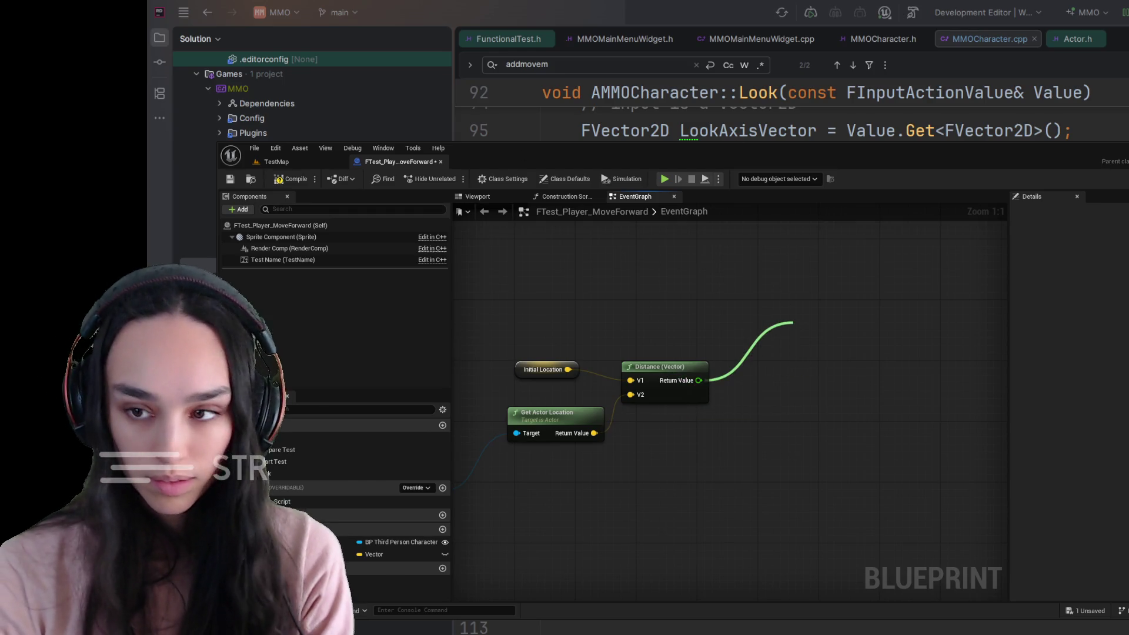
pyautogui.click(901, 390)
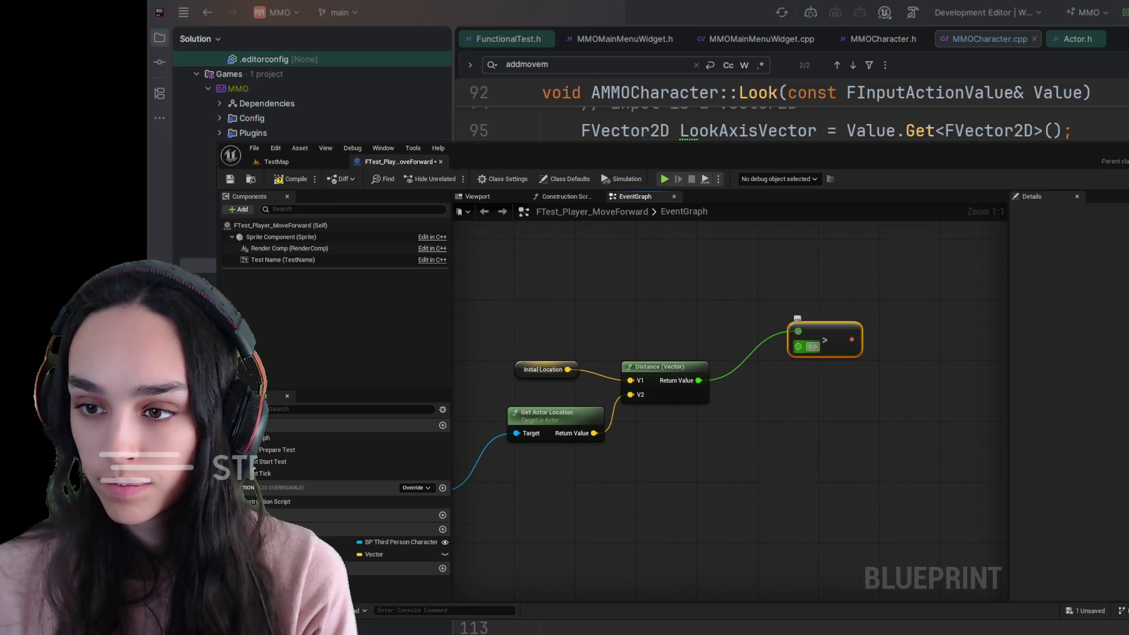
pyautogui.write('50')
pyautogui.click(839, 432)
pyautogui.moveTo(828, 334); pyautogui.dragTo(774, 379)
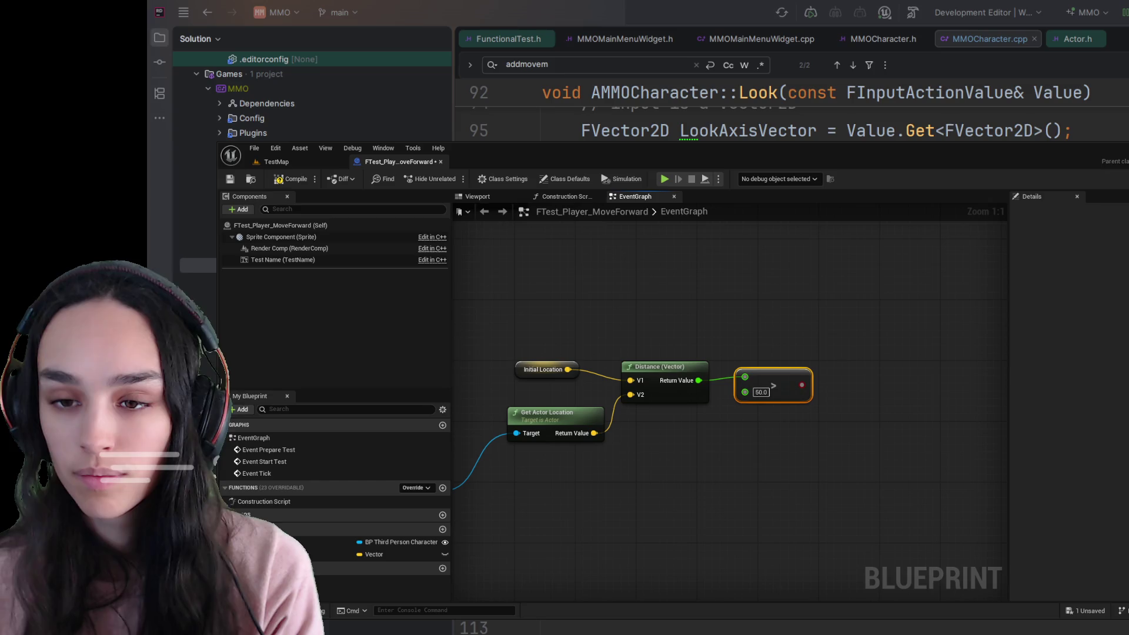
pyautogui.moveTo(801, 386)
pyautogui.mouseDown()
pyautogui.moveTo(858, 330)
pyautogui.moveTo(802, 385)
pyautogui.mouseUp()
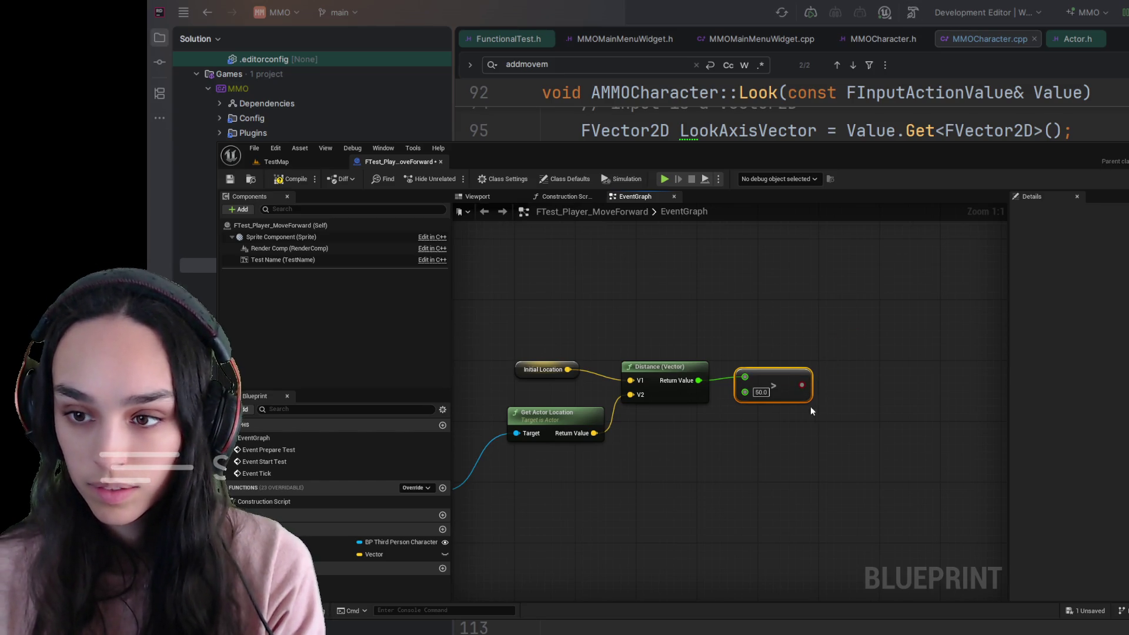
pyautogui.moveTo(802, 385); pyautogui.dragTo(864, 323)
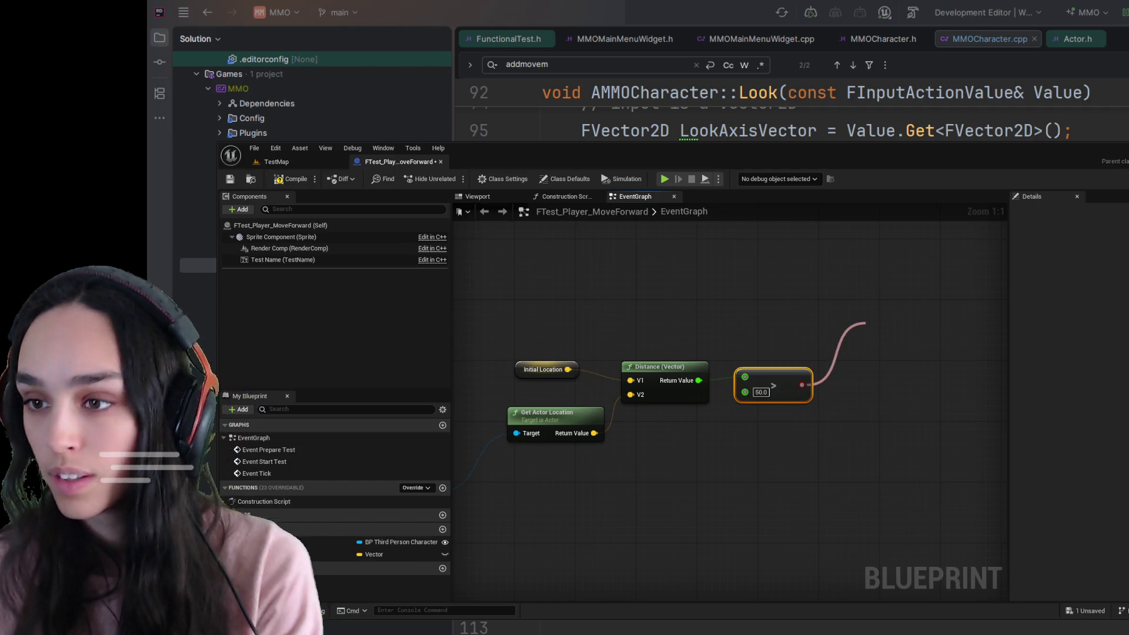
pyautogui.click(737, 342)
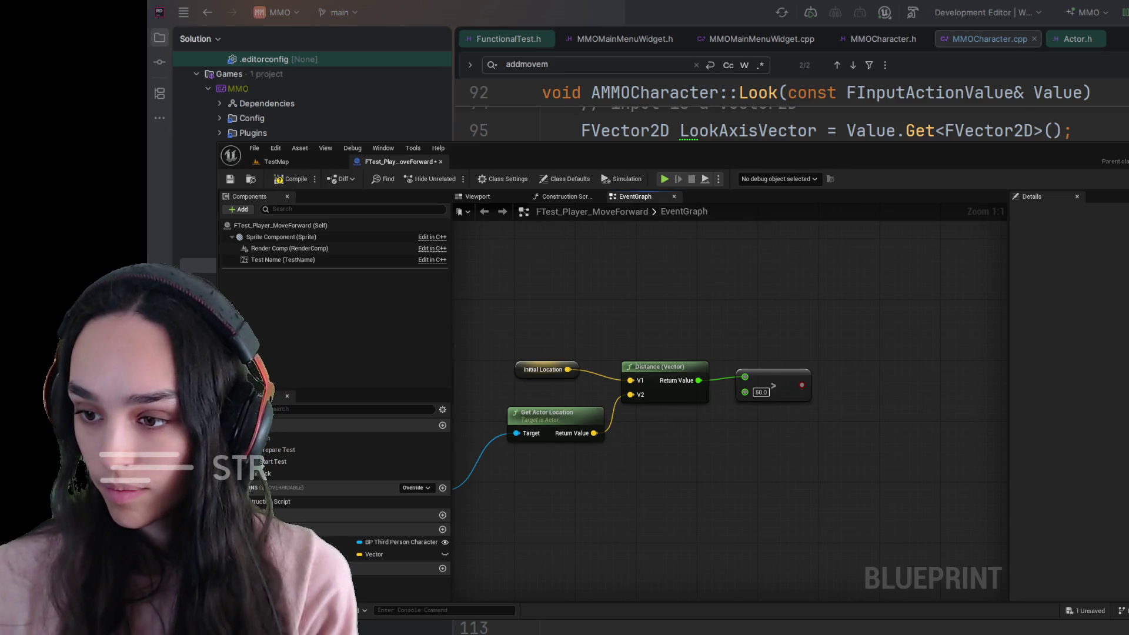
pyautogui.hotkey('ctrl', 'v')
pyautogui.moveTo(951, 387); pyautogui.dragTo(919, 362)
pyautogui.scroll(-2, 918, 362)
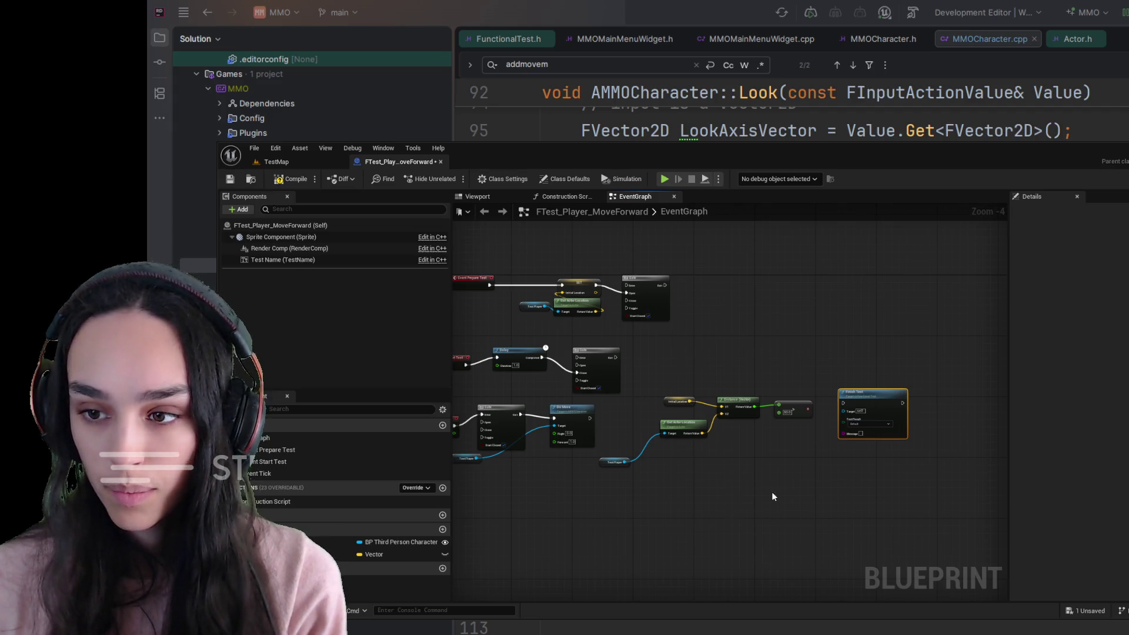
pyautogui.scroll(2, 851, 429)
pyautogui.moveTo(851, 428); pyautogui.dragTo(746, 470)
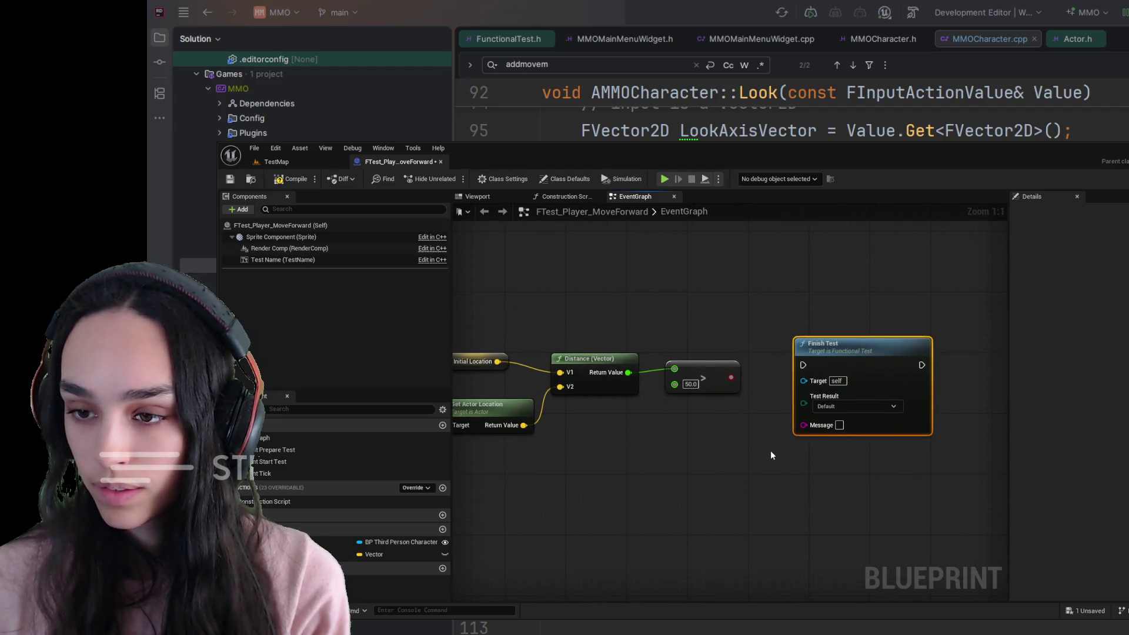
pyautogui.moveTo(731, 377); pyautogui.dragTo(726, 492)
pyautogui.moveTo(826, 399); pyautogui.dragTo(864, 376)
pyautogui.moveTo(761, 501)
pyautogui.mouseDown()
pyautogui.moveTo(773, 406)
pyautogui.moveTo(845, 344)
pyautogui.mouseUp()
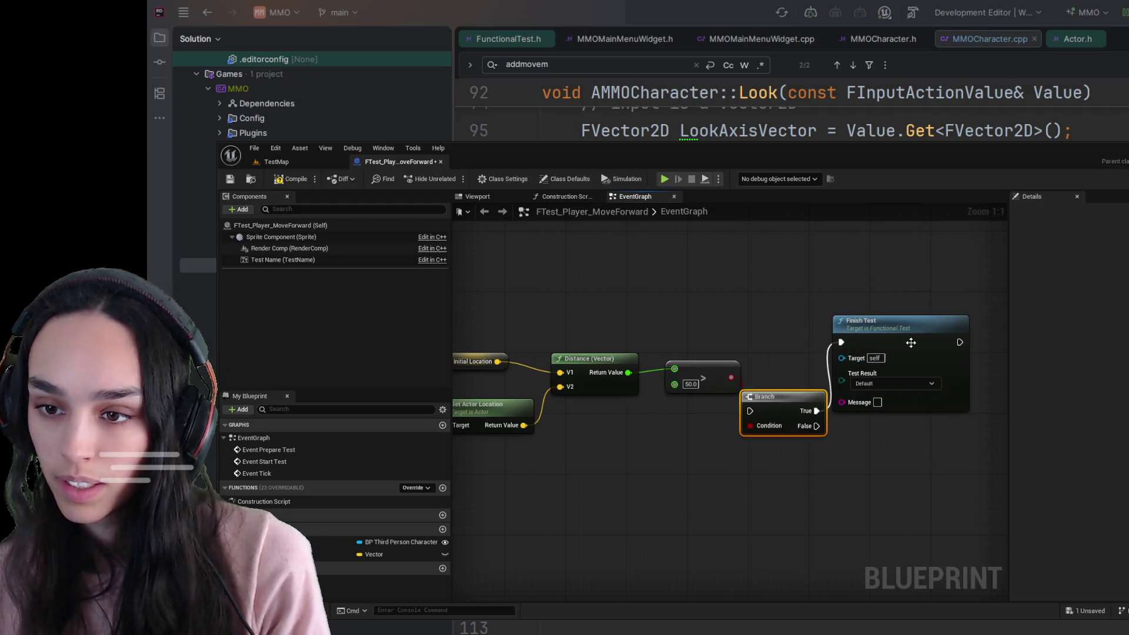
pyautogui.moveTo(763, 401)
pyautogui.mouseDown()
pyautogui.moveTo(724, 272)
pyautogui.moveTo(747, 286)
pyautogui.mouseUp()
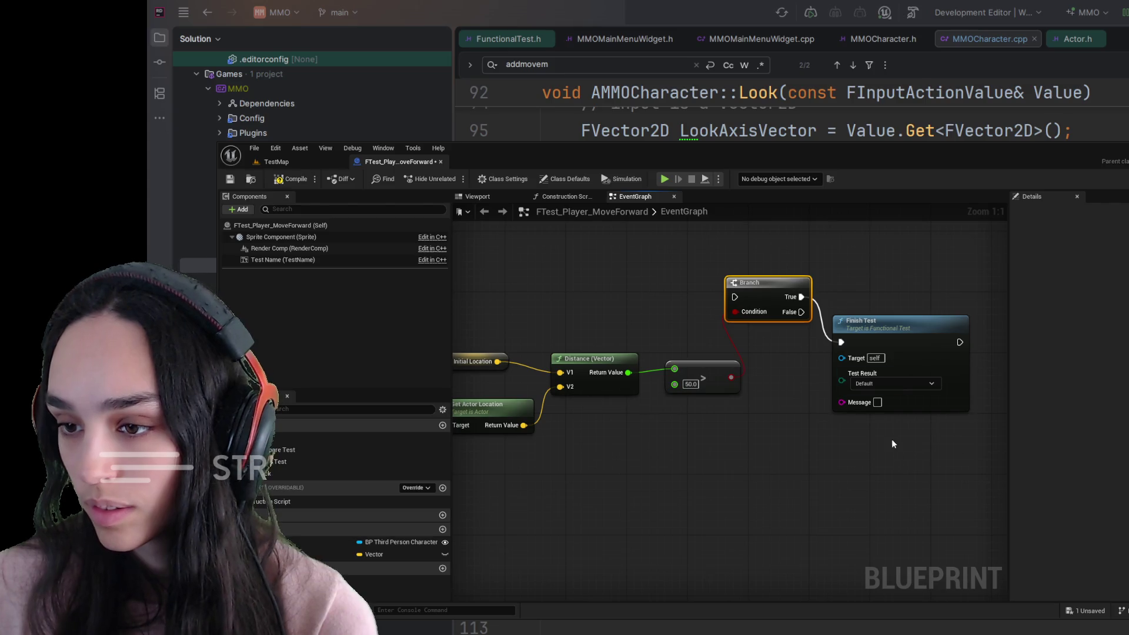
pyautogui.click(789, 461)
pyautogui.scroll(-3, 766, 475)
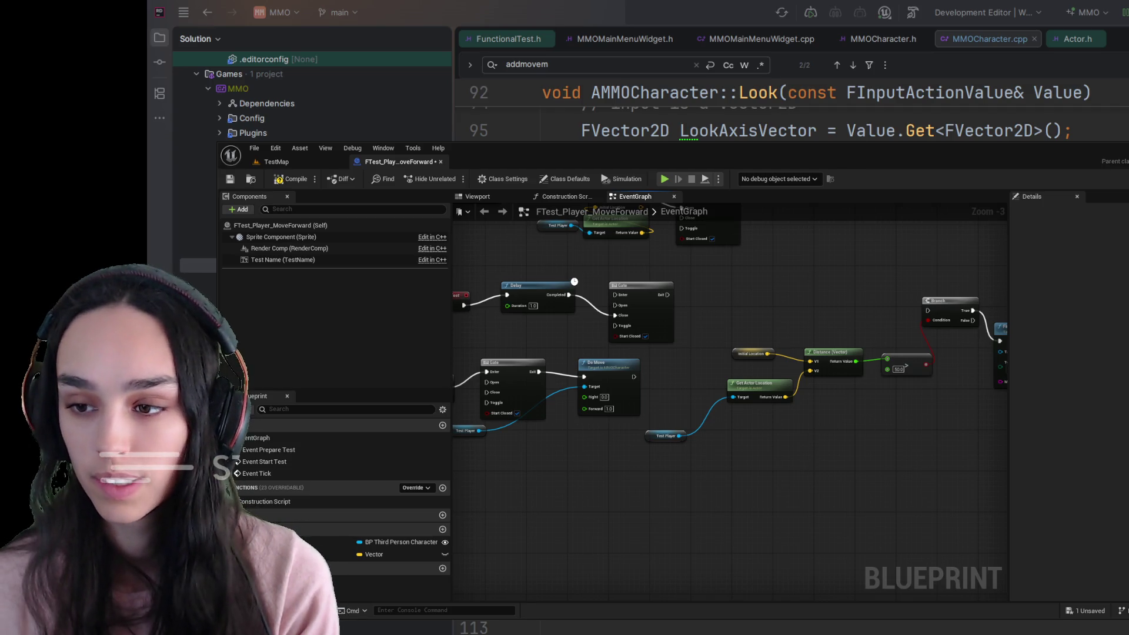
# Collapse the side panels, raise the editor window and pan so all graph nodes are readable.
pyautogui.scroll(-2, 828, 469)
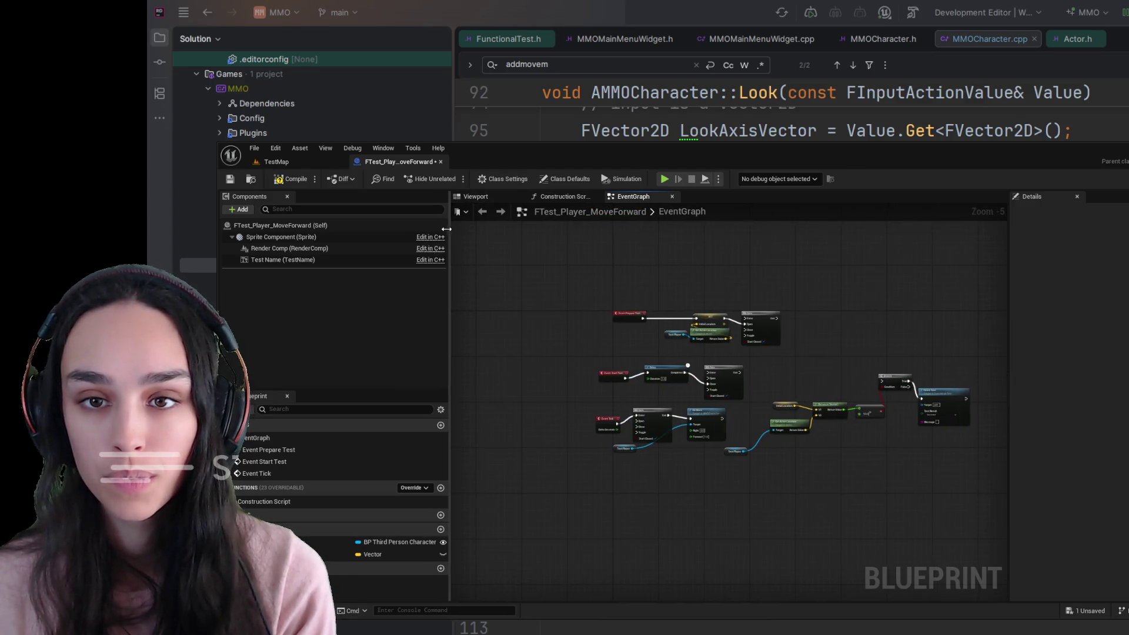
pyautogui.moveTo(449, 227); pyautogui.dragTo(233, 228)
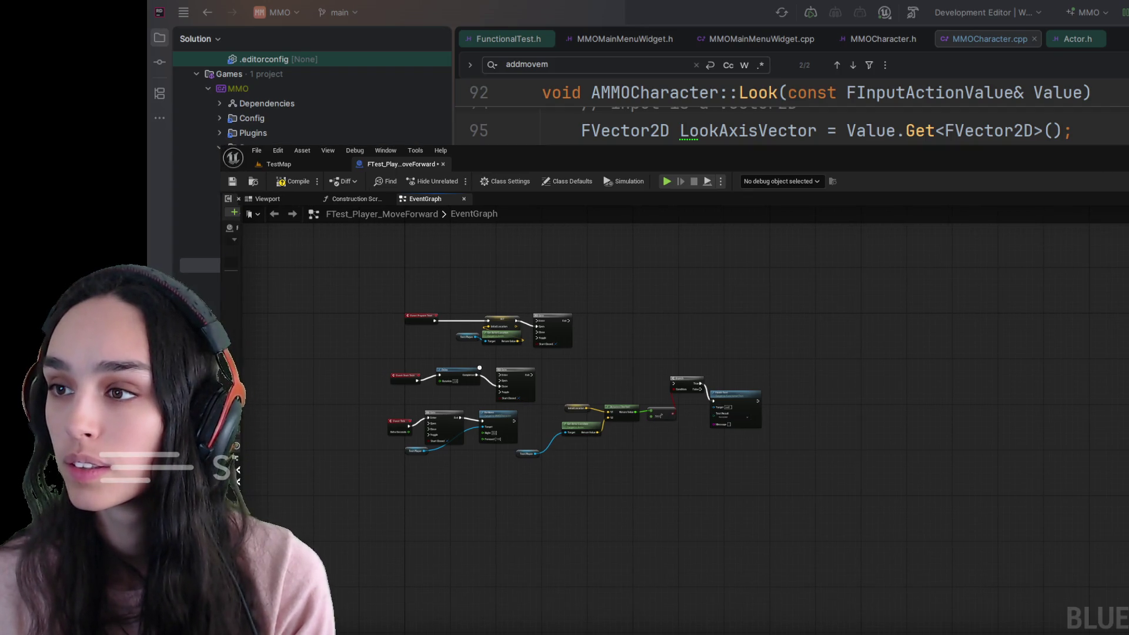
pyautogui.scroll(4, 715, 393)
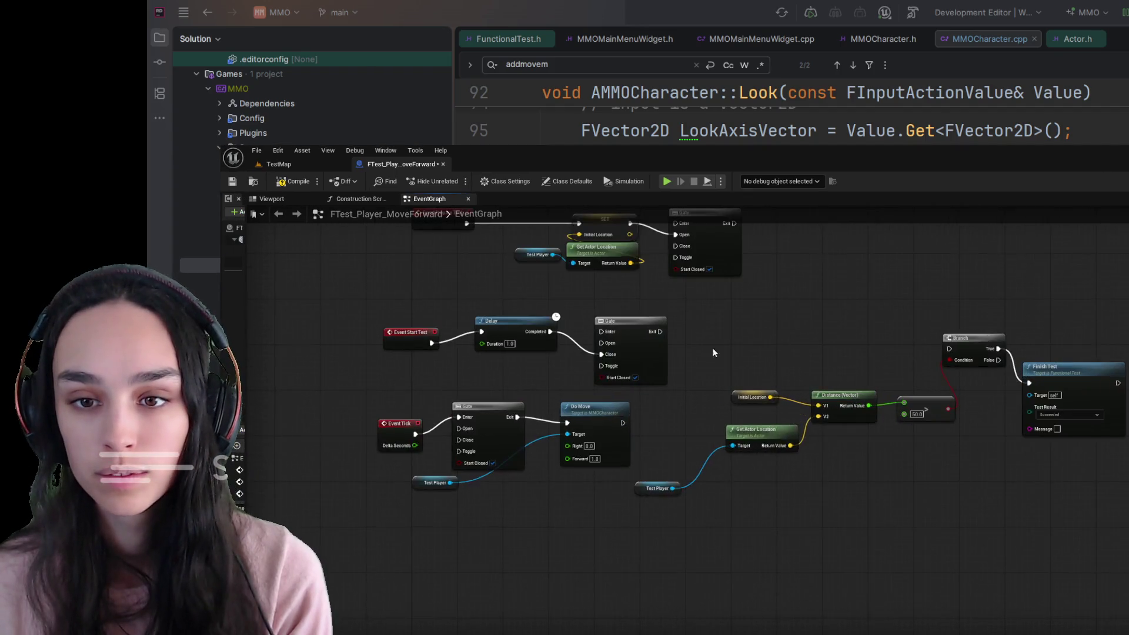
pyautogui.scroll(2, 820, 401)
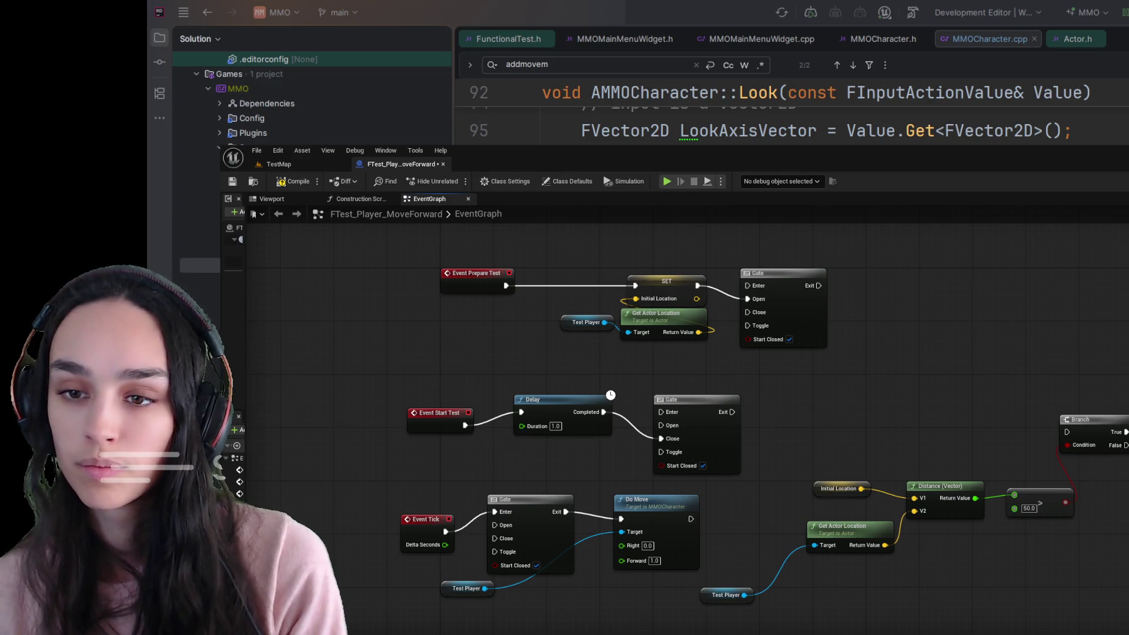
pyautogui.moveTo(547, 146); pyautogui.dragTo(544, 144)
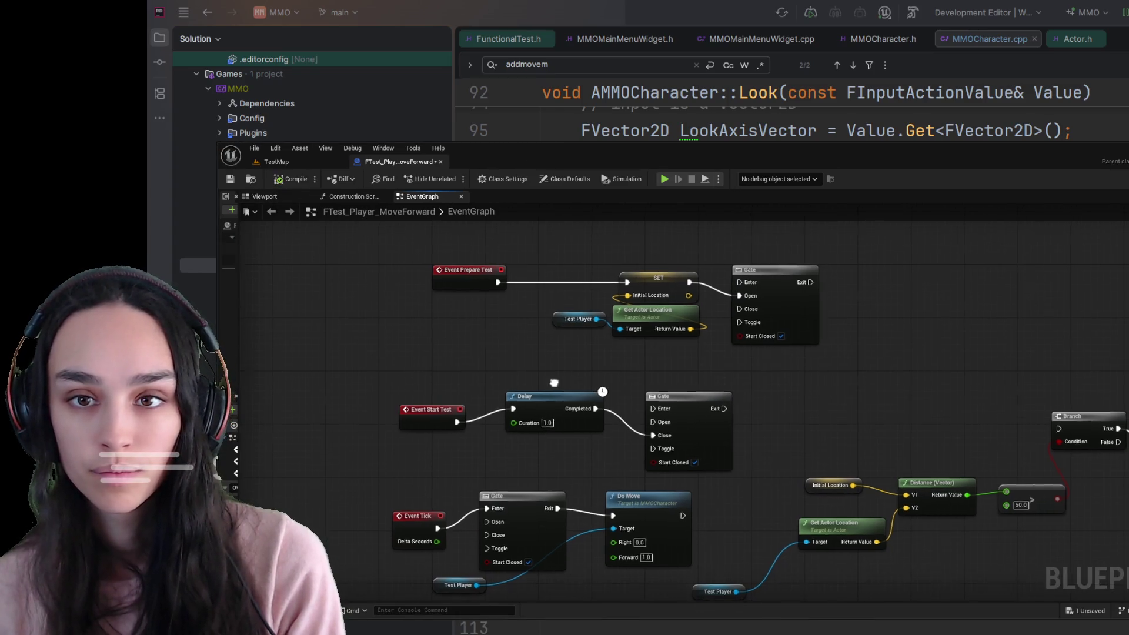
pyautogui.moveTo(565, 398); pyautogui.dragTo(485, 327)
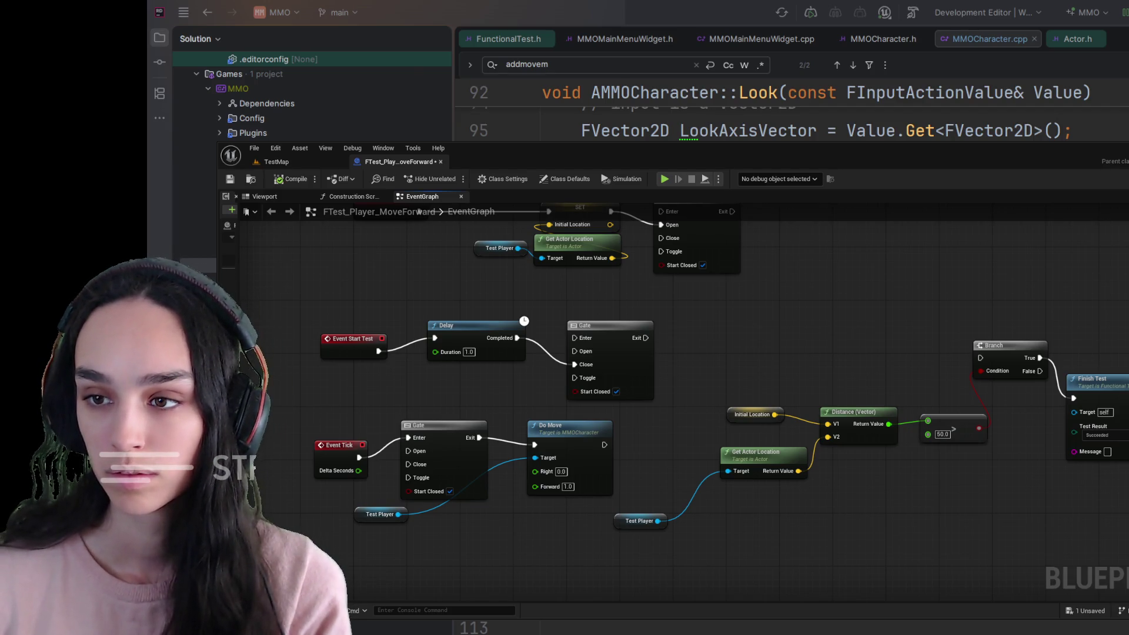
pyautogui.click(429, 424)
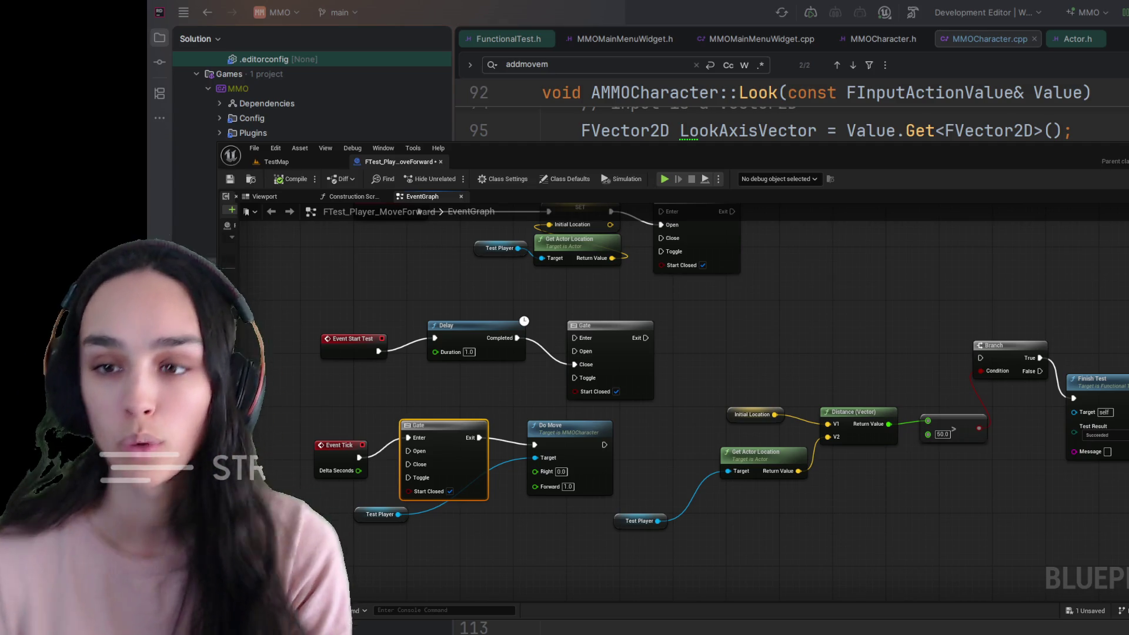
# Delete the Gate nodes following the Delay and the SET Initial Location node.
pyautogui.click(588, 326)
pyautogui.press('Delete')
pyautogui.press('Delete')
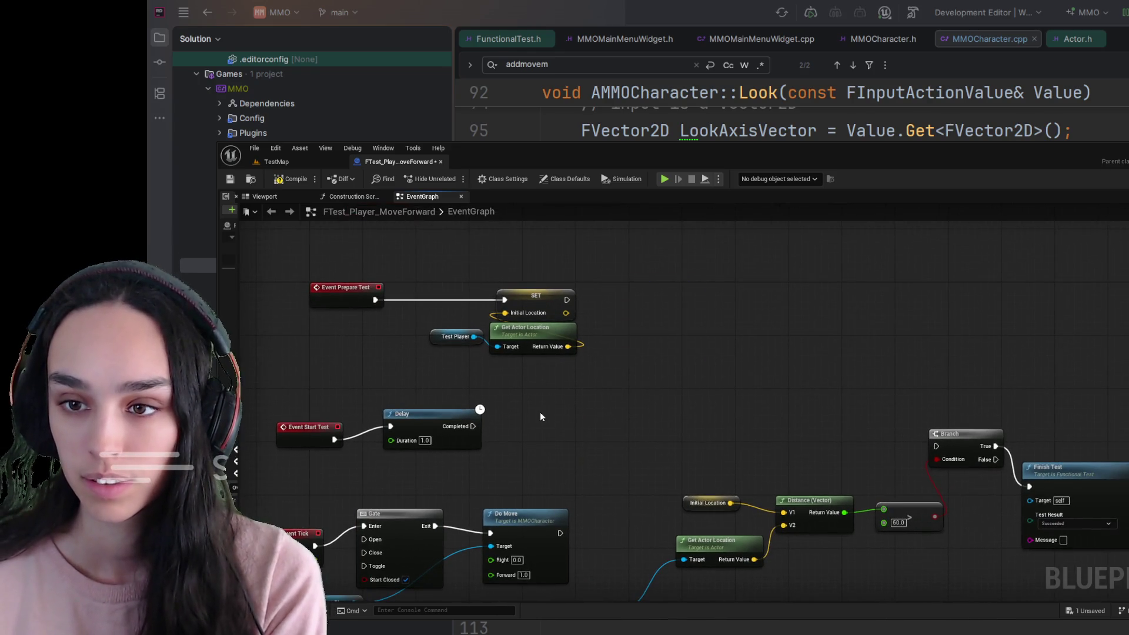
pyautogui.moveTo(540, 411); pyautogui.dragTo(671, 350)
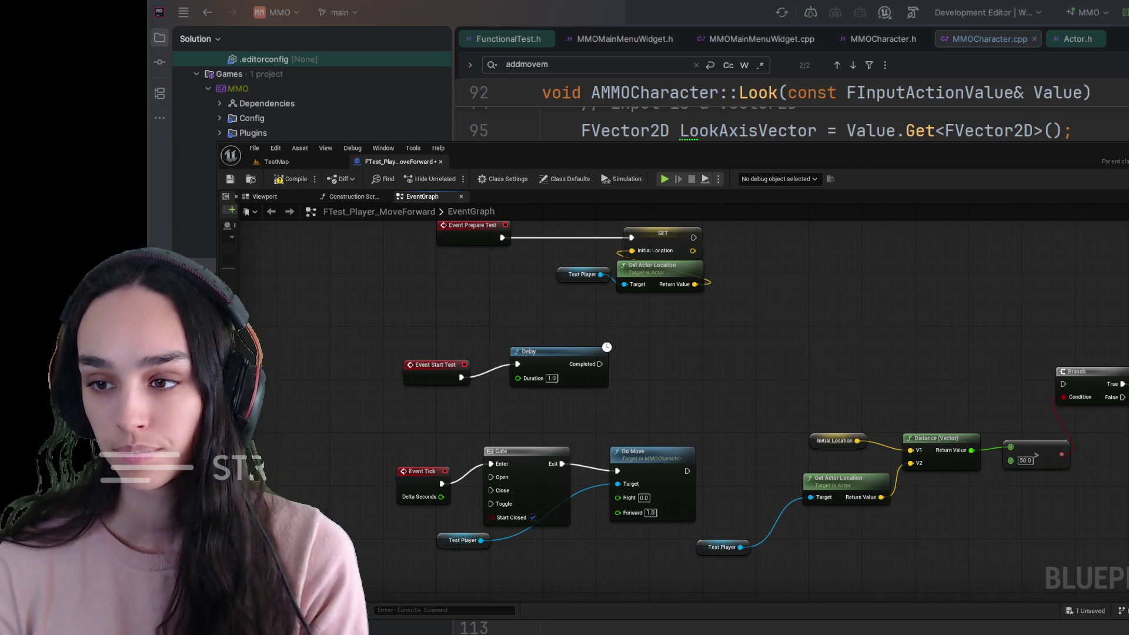
pyautogui.moveTo(696, 326); pyautogui.dragTo(626, 426)
pyautogui.moveTo(622, 337); pyautogui.dragTo(719, 341)
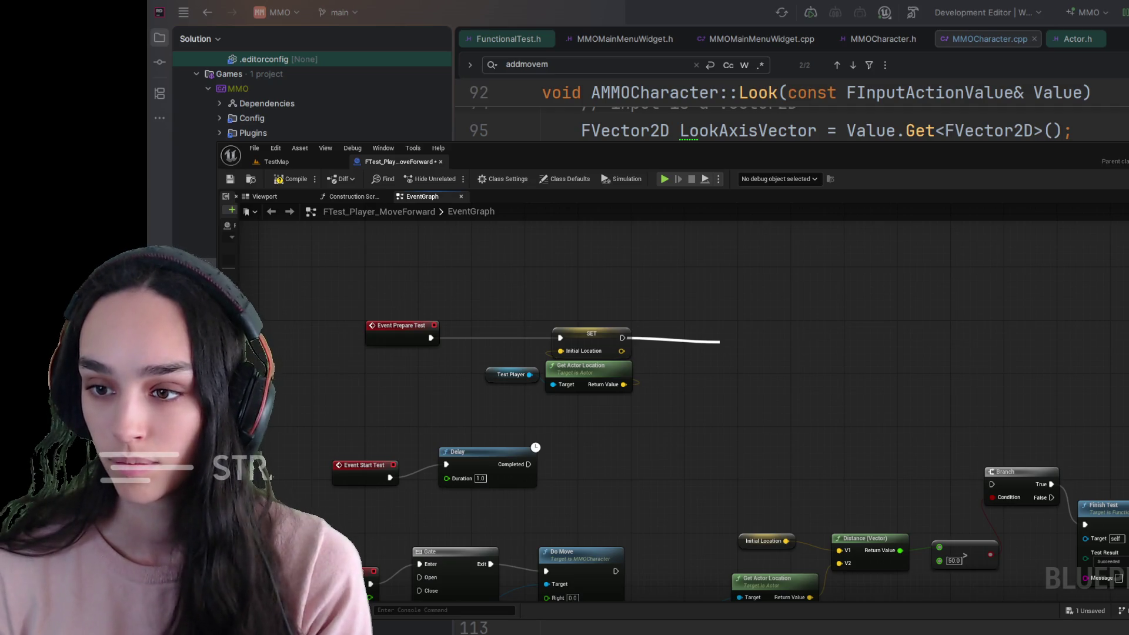
pyautogui.press('Escape')
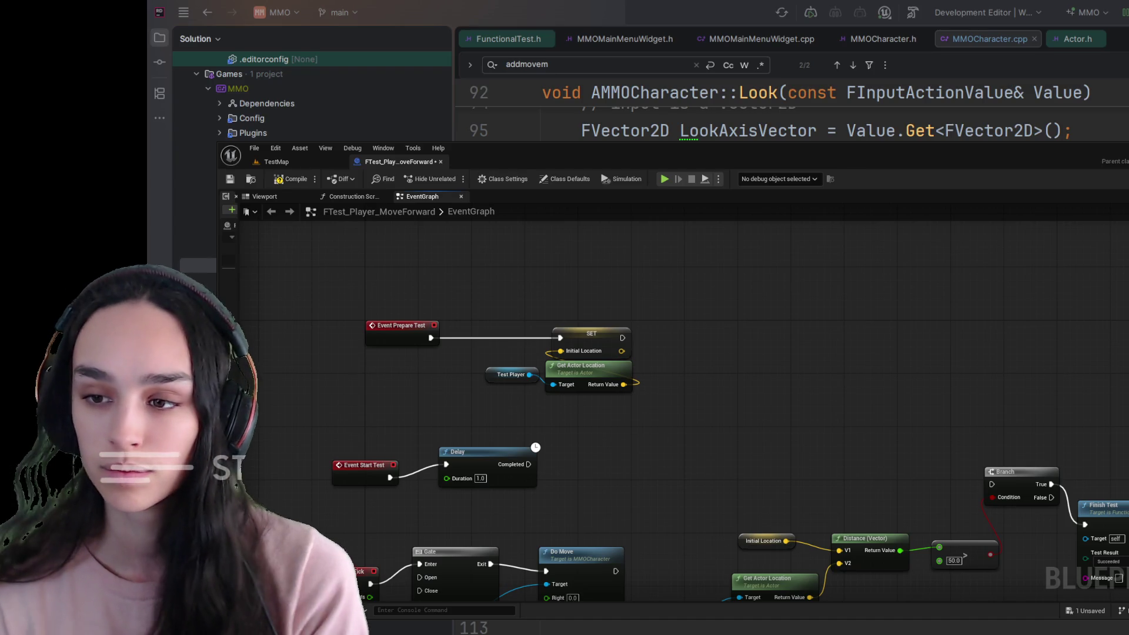
# Wire Event Start Test into the 1.0 Delay and the Delay's Completed output into the Branch.
pyautogui.moveTo(705, 353); pyautogui.dragTo(832, 293)
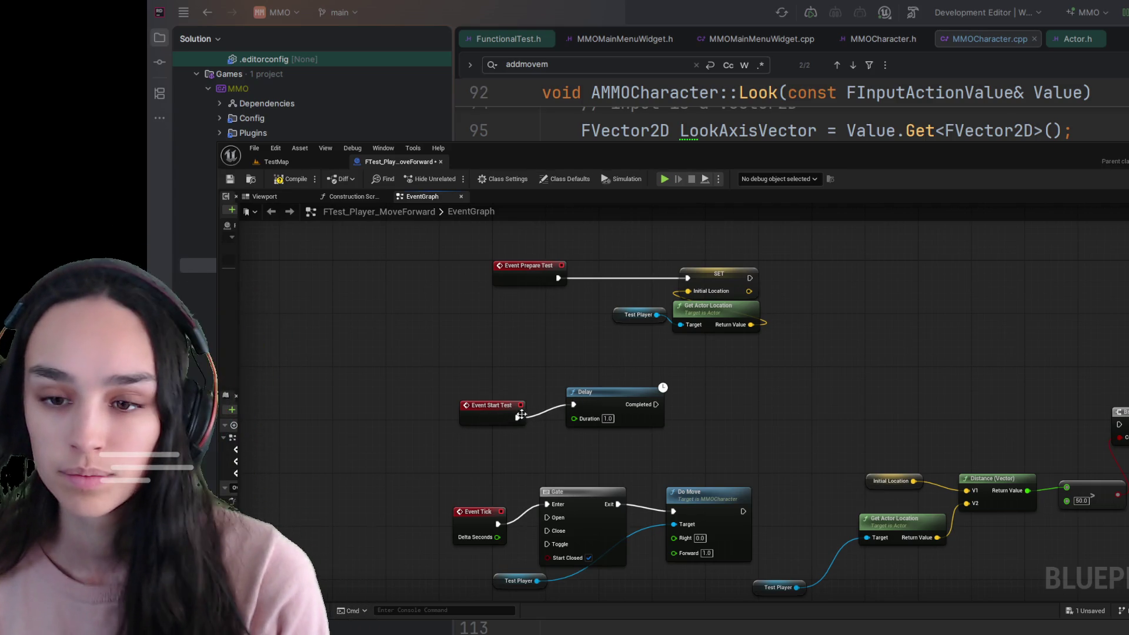
pyautogui.moveTo(522, 417); pyautogui.dragTo(547, 518)
pyautogui.moveTo(604, 405); pyautogui.dragTo(631, 398)
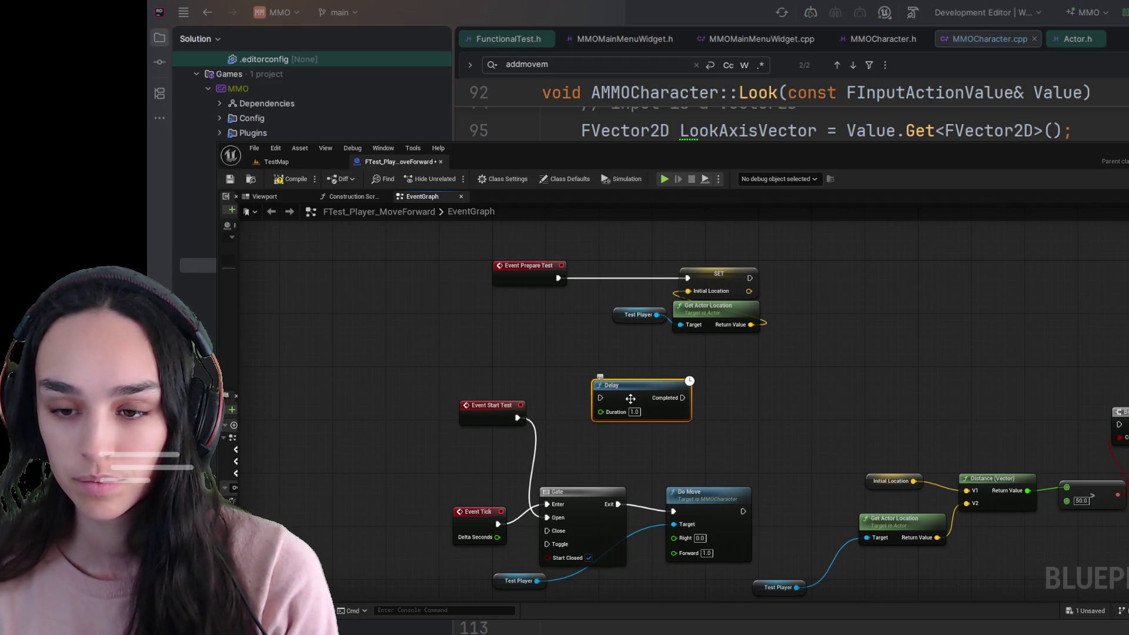
pyautogui.moveTo(517, 417); pyautogui.dragTo(602, 398)
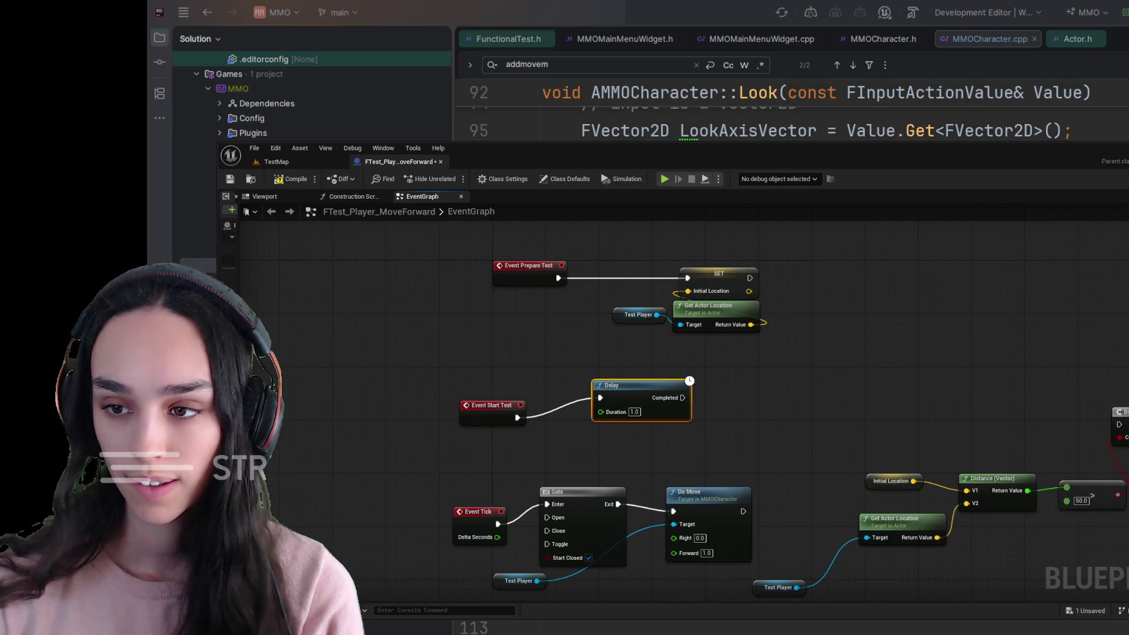
pyautogui.moveTo(757, 424); pyautogui.dragTo(579, 389)
pyautogui.moveTo(504, 362)
pyautogui.mouseDown()
pyautogui.moveTo(955, 389)
pyautogui.moveTo(940, 389)
pyautogui.mouseUp()
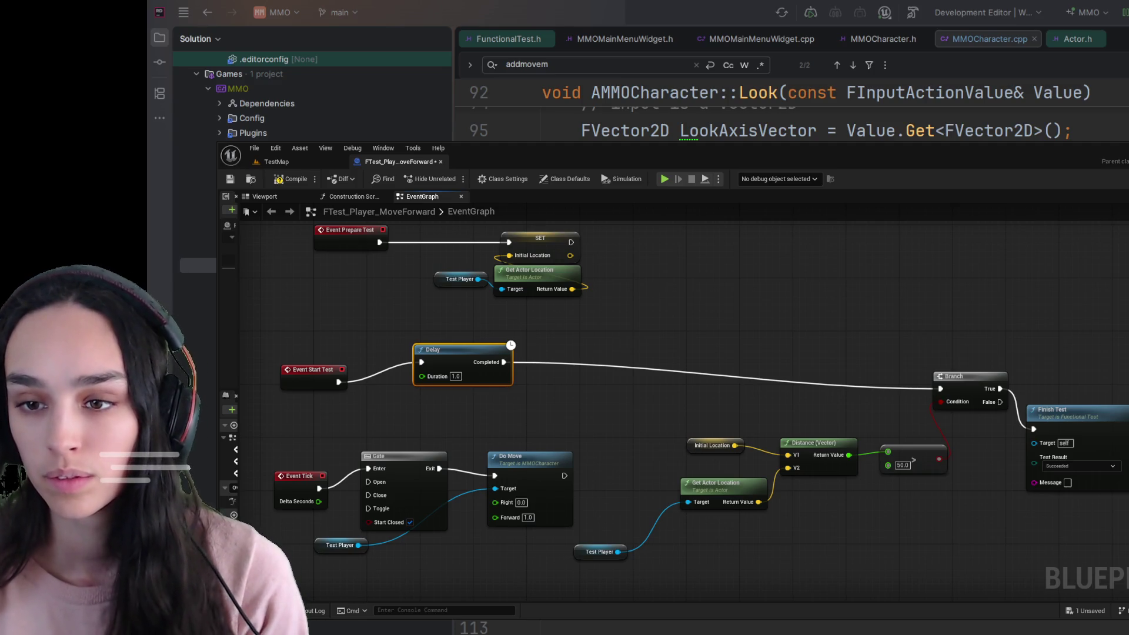
pyautogui.scroll(-2, 609, 464)
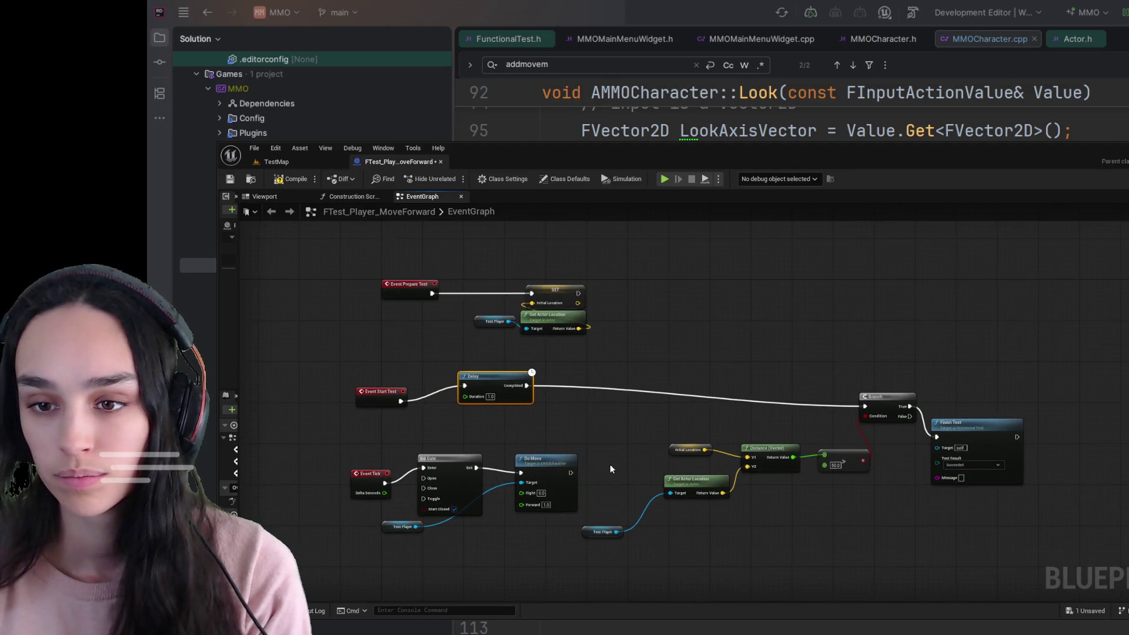
pyautogui.moveTo(719, 526); pyautogui.dragTo(678, 552)
pyautogui.scroll(1, 679, 552)
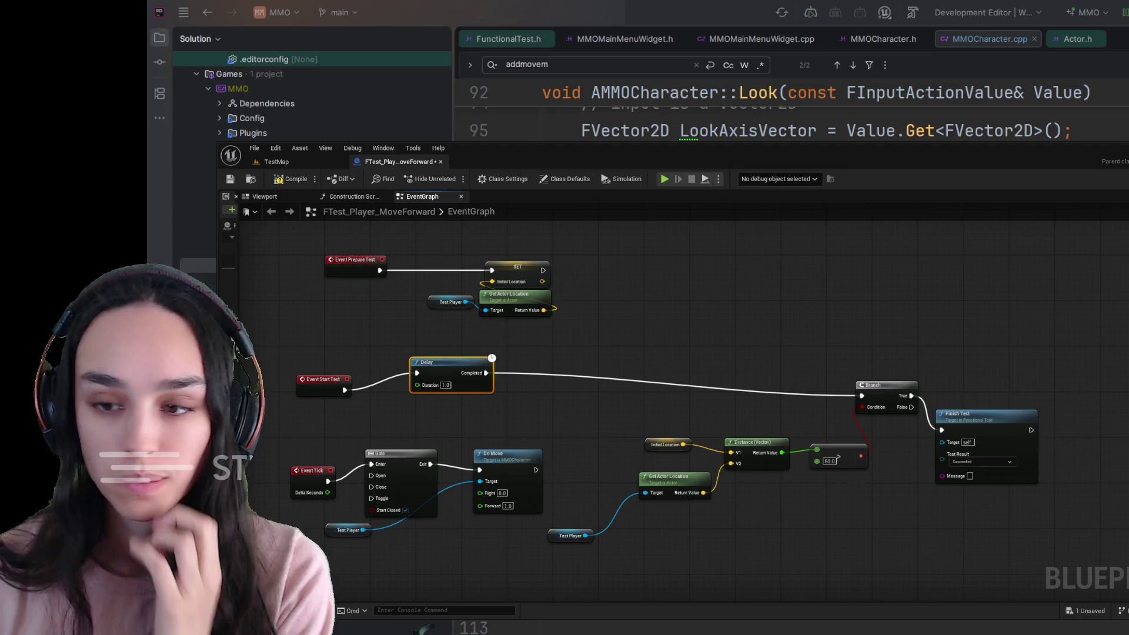
pyautogui.scroll(2, 235, 412)
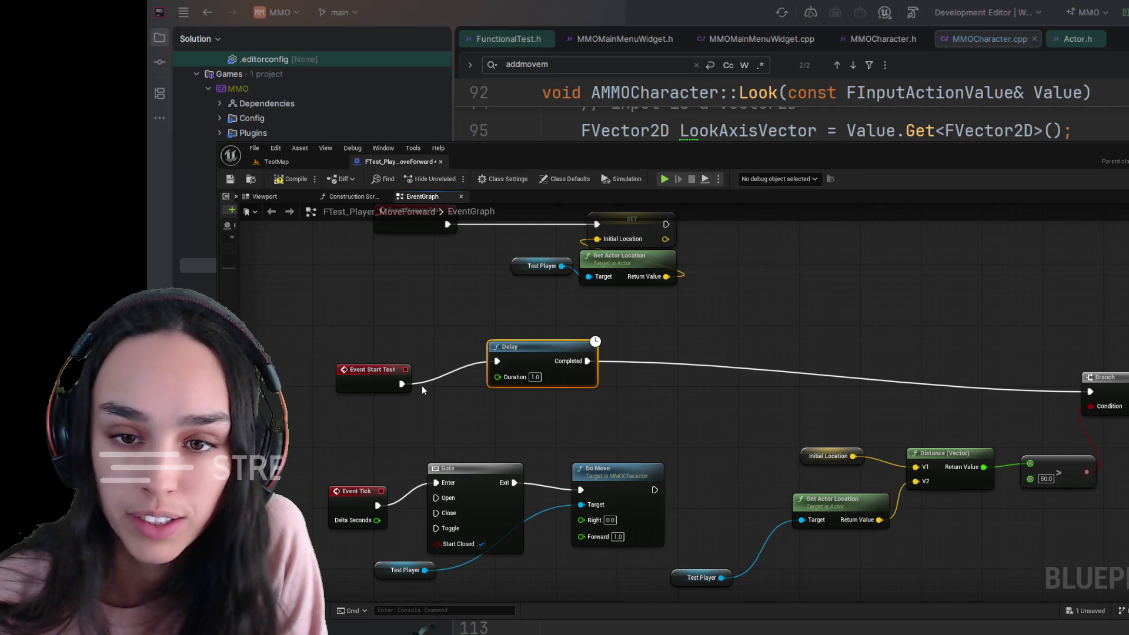
# Wire Event Start Test to the Gate's Open pin, then add a Sequence node from its exec pin.
pyautogui.moveTo(403, 383)
pyautogui.mouseDown()
pyautogui.moveTo(415, 496)
pyautogui.moveTo(437, 497)
pyautogui.mouseUp()
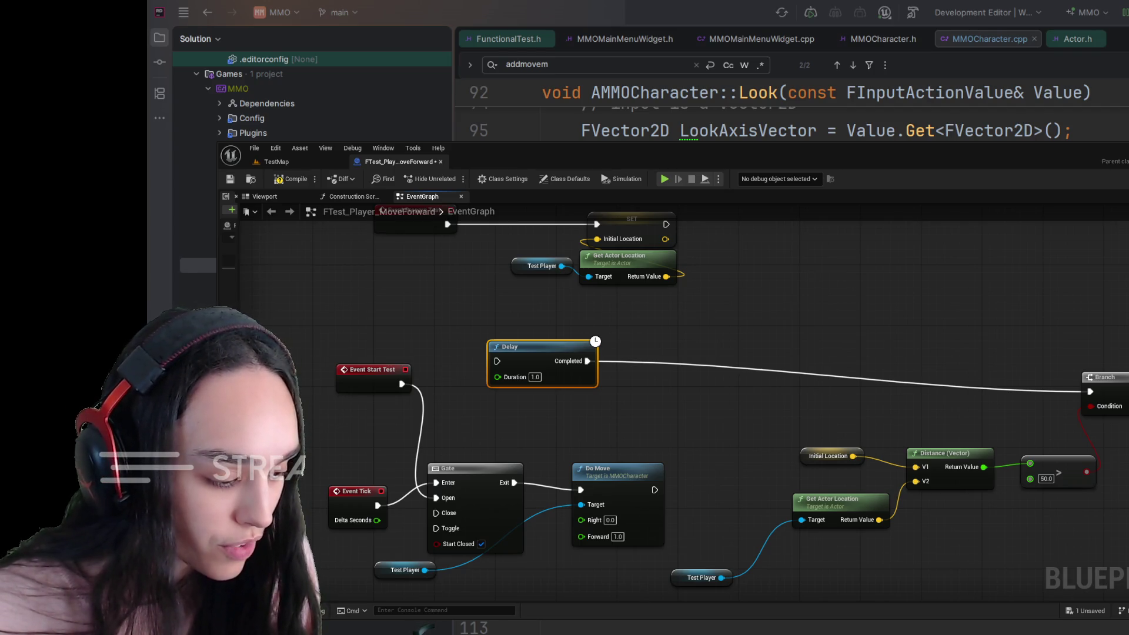
pyautogui.moveTo(525, 351); pyautogui.dragTo(510, 358)
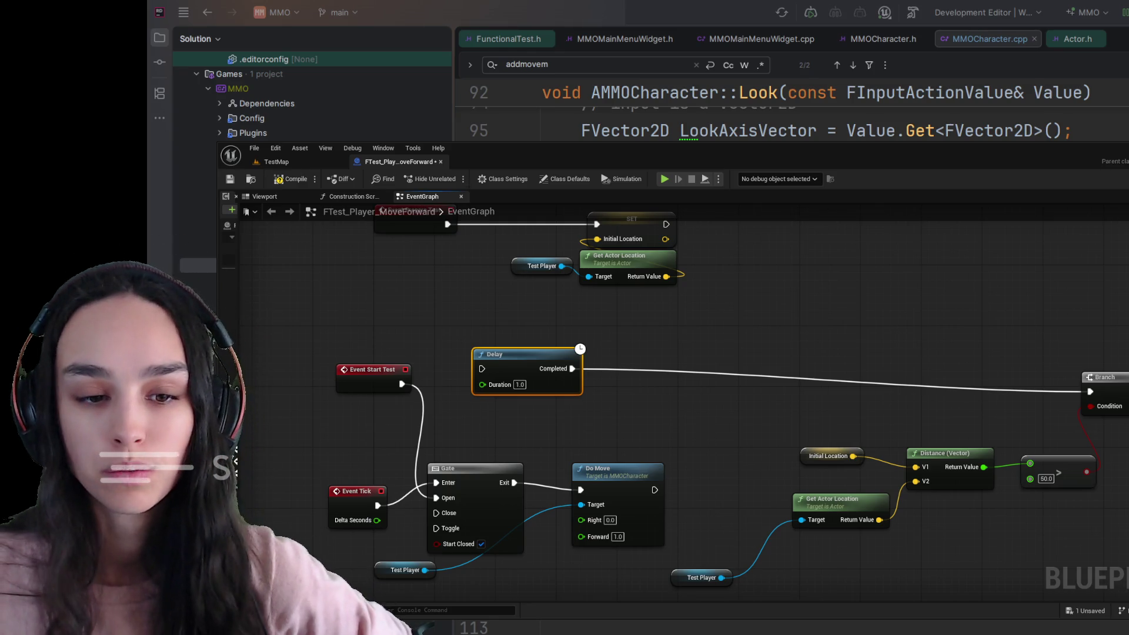
pyautogui.moveTo(403, 384); pyautogui.dragTo(424, 312)
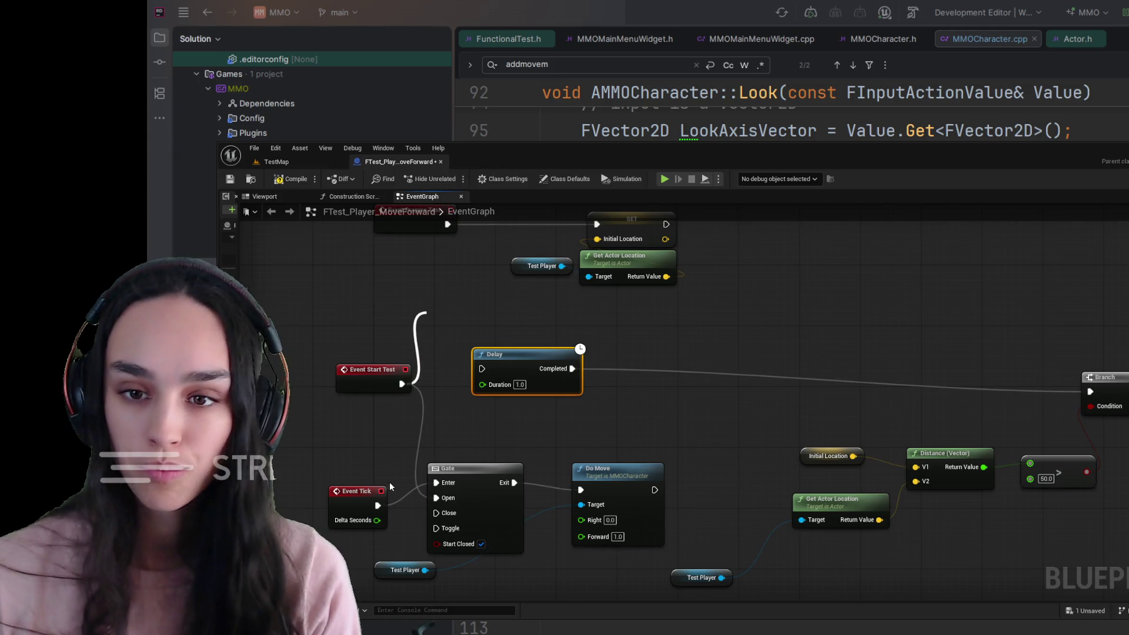
pyautogui.click(509, 357)
# Connect the Sequence's Then 1 to the Delay and move the Branch closer to it.
pyautogui.moveTo(442, 326)
pyautogui.mouseDown()
pyautogui.moveTo(450, 348)
pyautogui.moveTo(627, 353)
pyautogui.mouseUp()
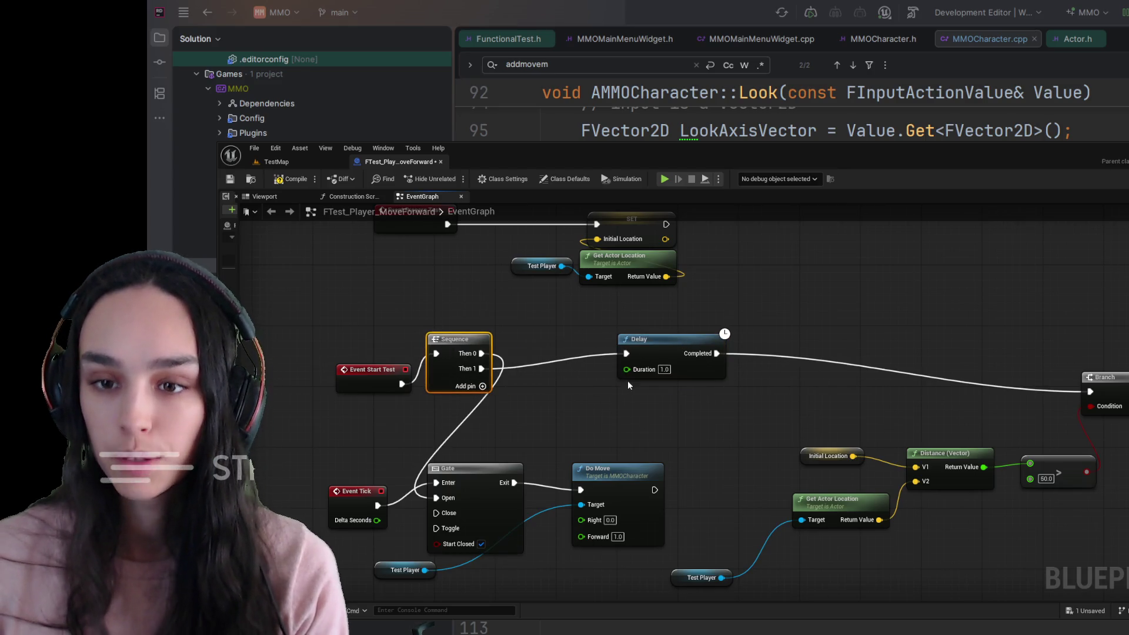
pyautogui.click(612, 383)
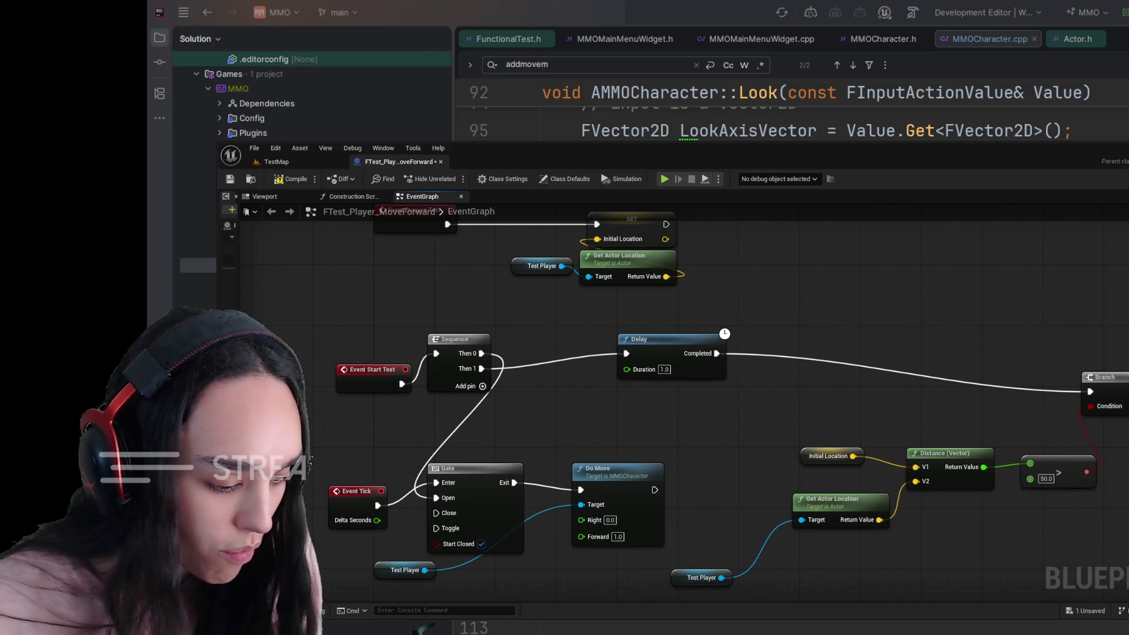
pyautogui.moveTo(1117, 381)
pyautogui.mouseDown()
pyautogui.moveTo(915, 362)
pyautogui.moveTo(938, 353)
pyautogui.mouseUp()
pyautogui.scroll(-2, 965, 415)
pyautogui.moveTo(966, 415); pyautogui.dragTo(739, 360)
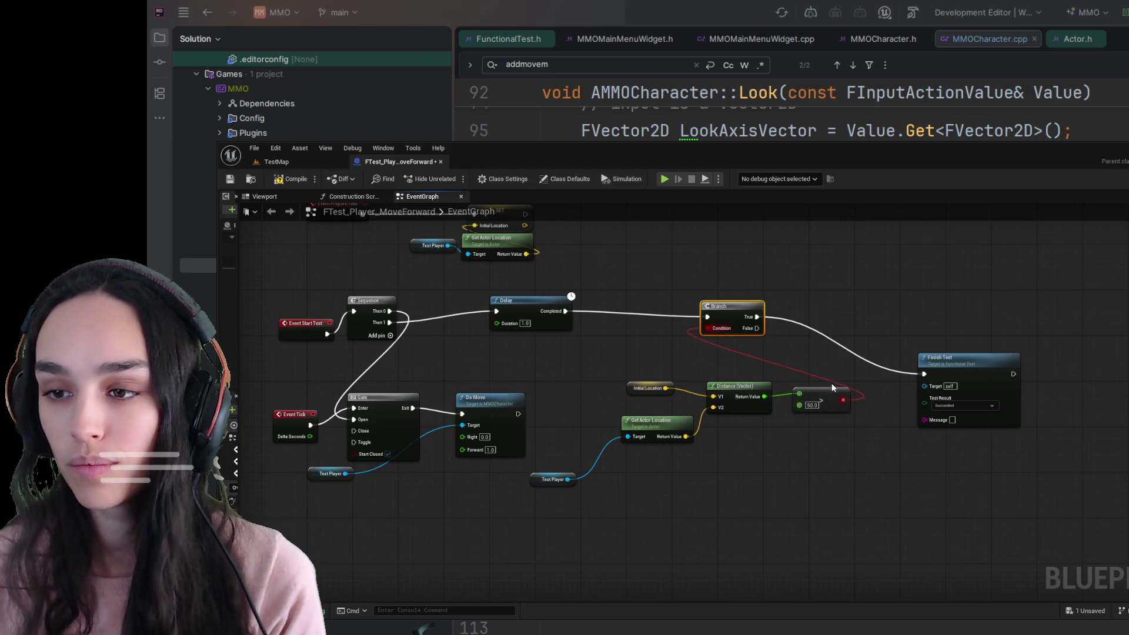
# Move Test Player beside Get Actor Location and marquee-select all the distance-check nodes.
pyautogui.moveTo(846, 366); pyautogui.dragTo(723, 447)
pyautogui.click(730, 502)
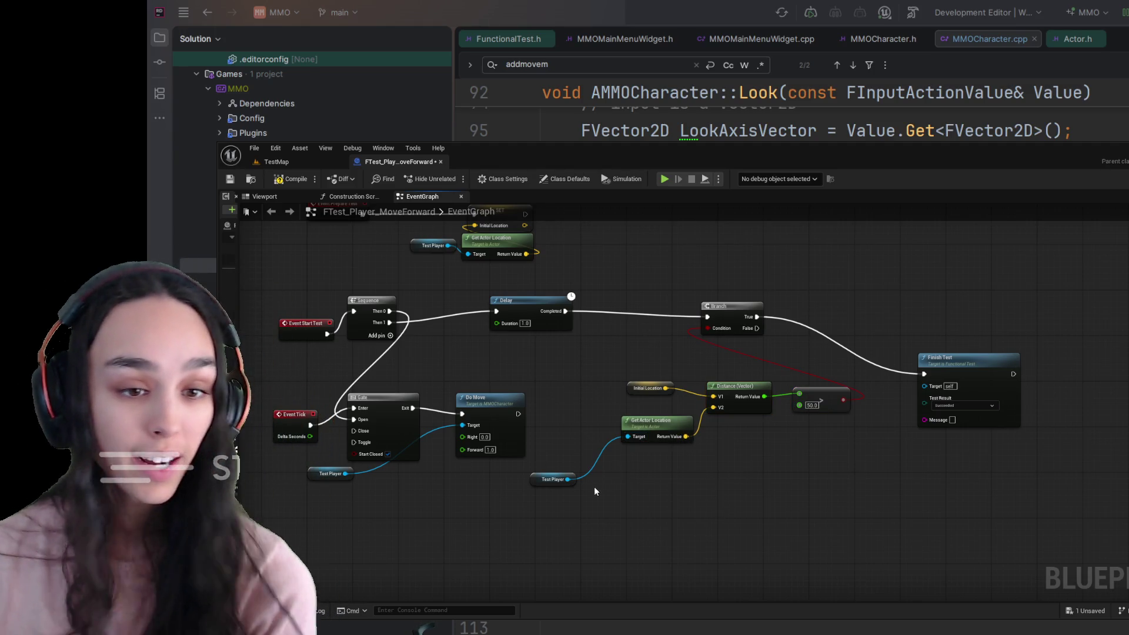
pyautogui.moveTo(549, 475); pyautogui.dragTo(580, 451)
pyautogui.moveTo(865, 506)
pyautogui.mouseDown()
pyautogui.moveTo(675, 461)
pyautogui.moveTo(592, 372)
pyautogui.moveTo(654, 392)
pyautogui.mouseUp()
pyautogui.moveTo(864, 375)
pyautogui.mouseDown()
pyautogui.moveTo(619, 500)
pyautogui.moveTo(566, 500)
pyautogui.mouseUp()
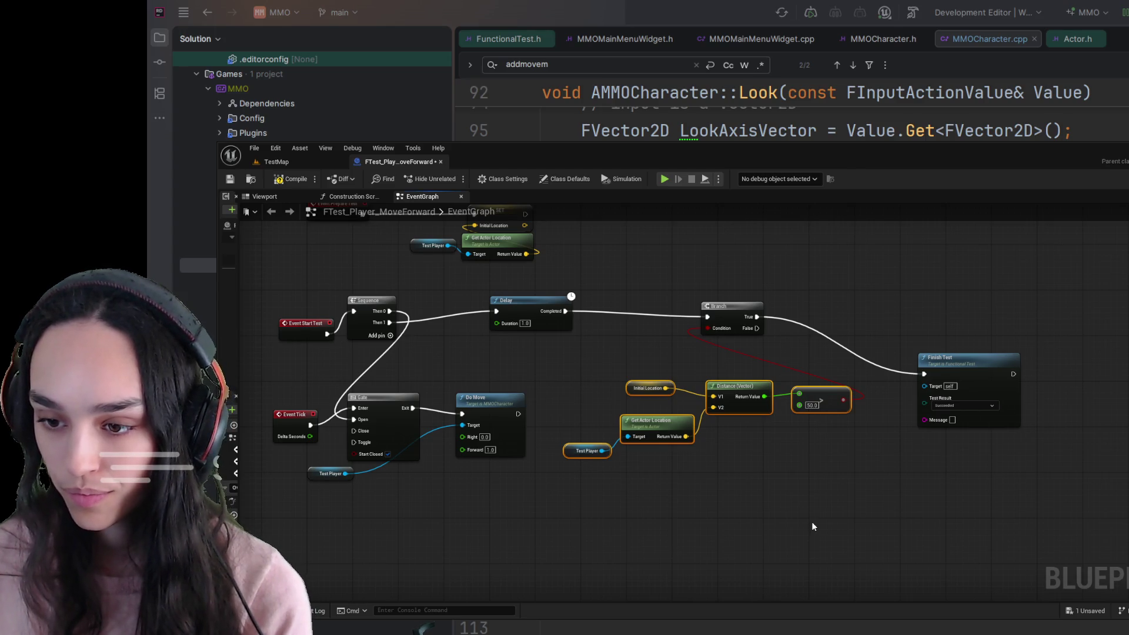
# Collapse the selected distance-check nodes into a graph node named DidPlayerMove.
pyautogui.hotkey('ctrl', 'g')
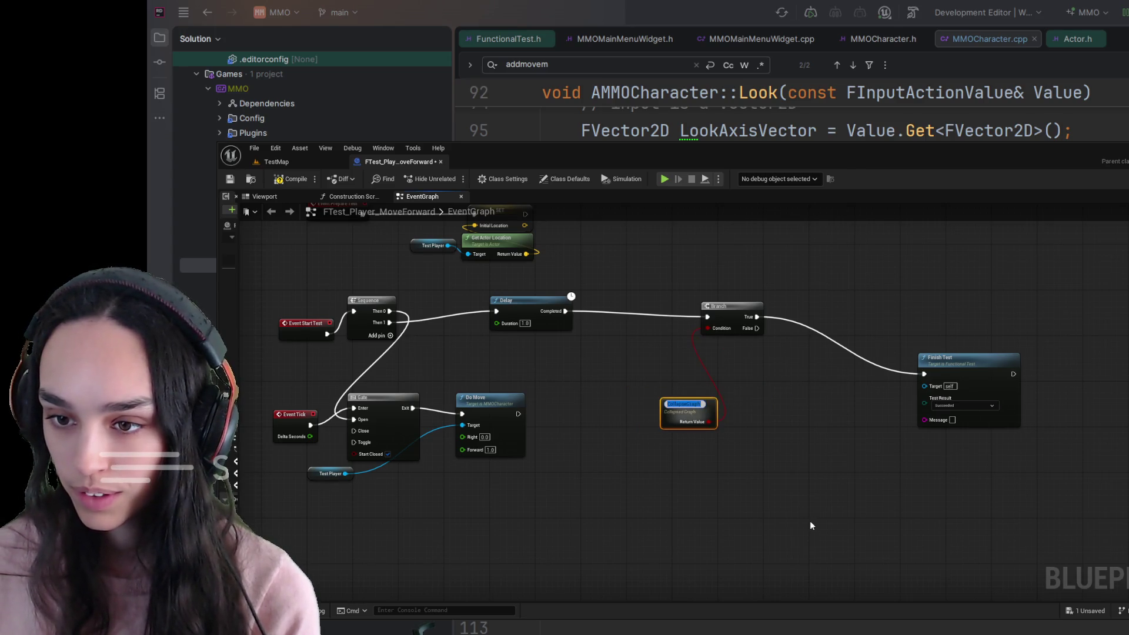
pyautogui.scroll(2, 749, 448)
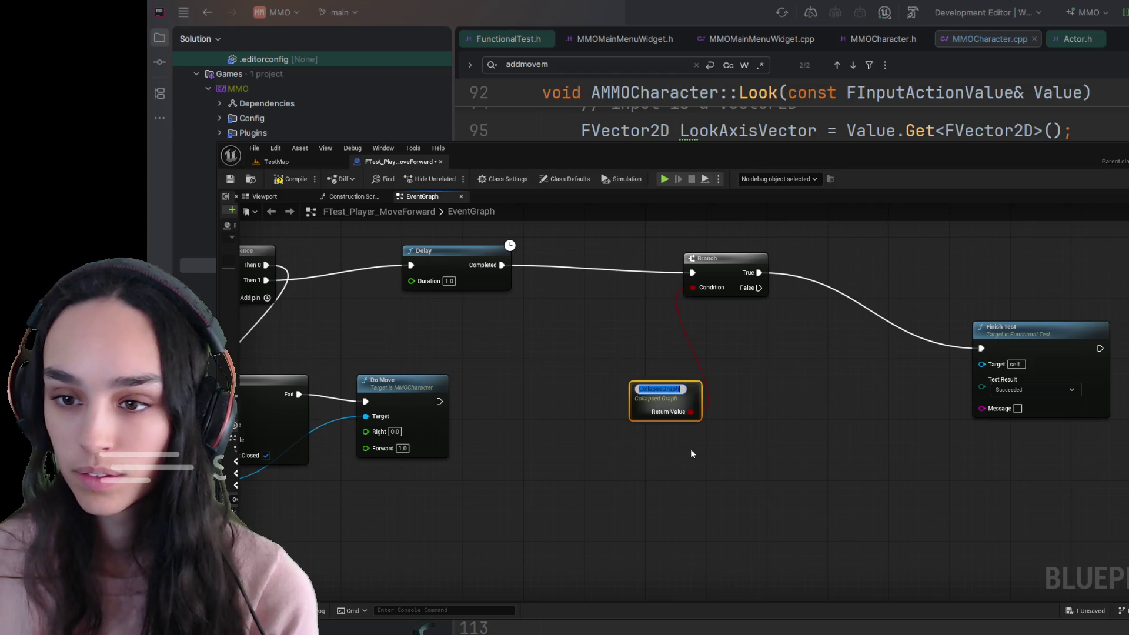
pyautogui.write('DidPlayerMove')
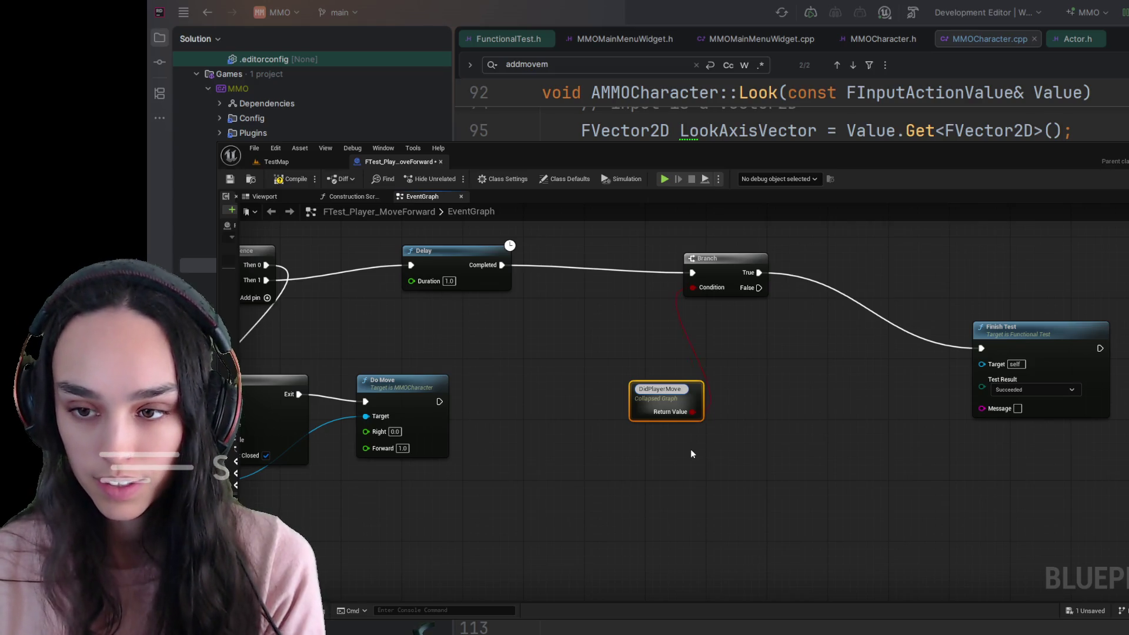
pyautogui.press('Return')
# Undo the collapse, reselect the distance-check nodes, and widen the editor to reveal its side panels.
pyautogui.click(649, 448)
pyautogui.hotkey('ctrl', 'z')
pyautogui.moveTo(872, 354); pyautogui.dragTo(535, 471)
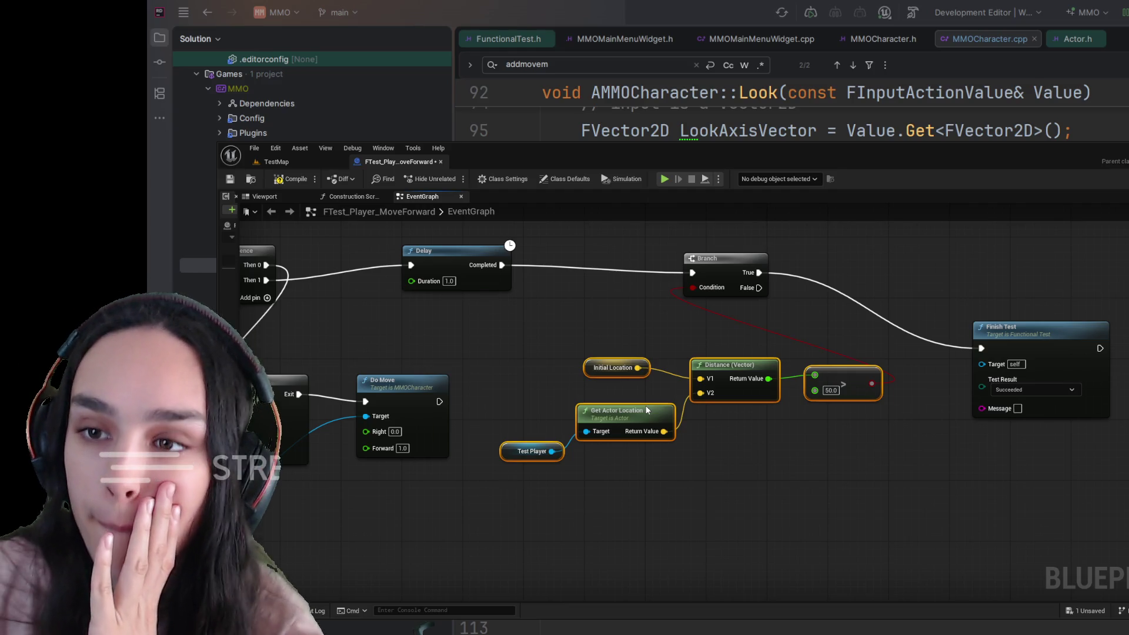
pyautogui.click(665, 502)
pyautogui.moveTo(220, 323); pyautogui.dragTo(344, 329)
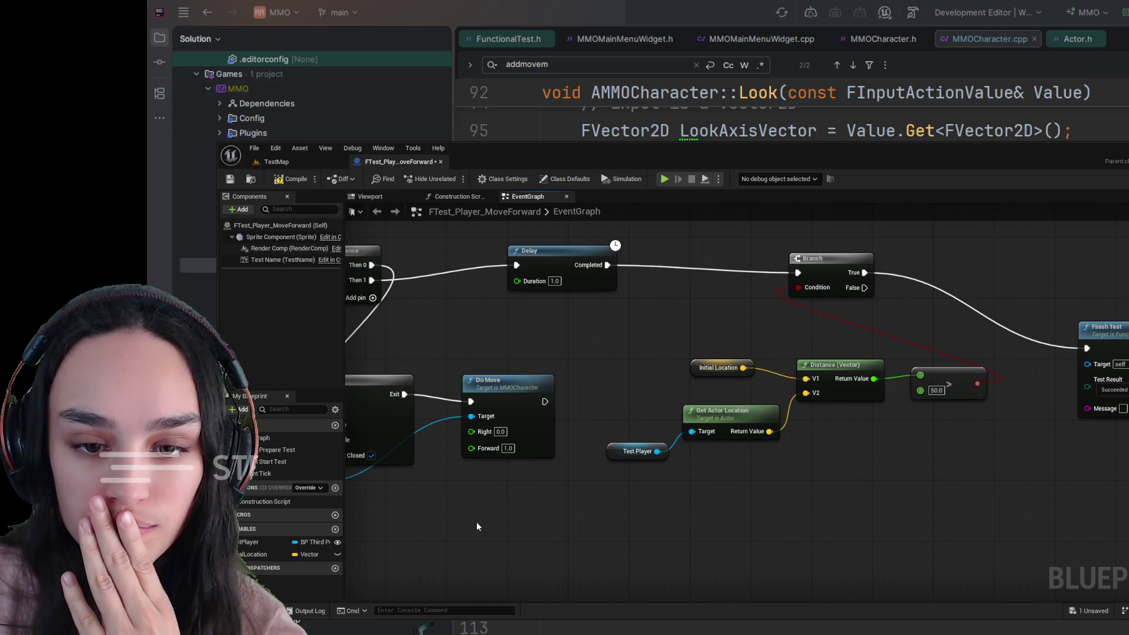
# Create a function named DidPlayerMove and tick its Pure option in Details.
pyautogui.click(335, 487)
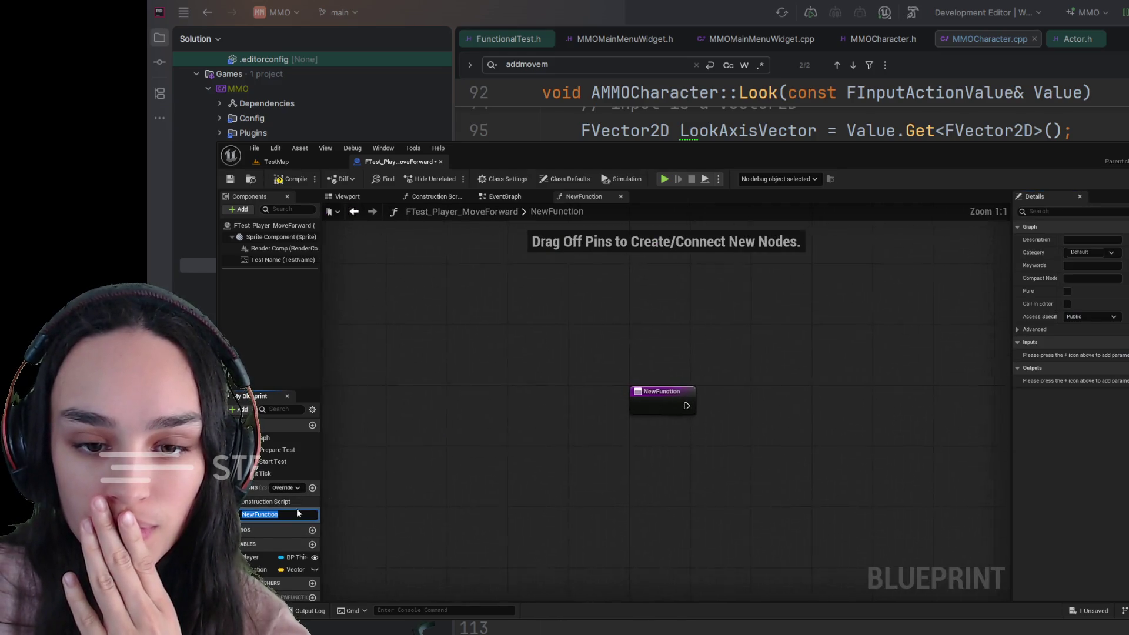
pyautogui.write('DidPlaye')
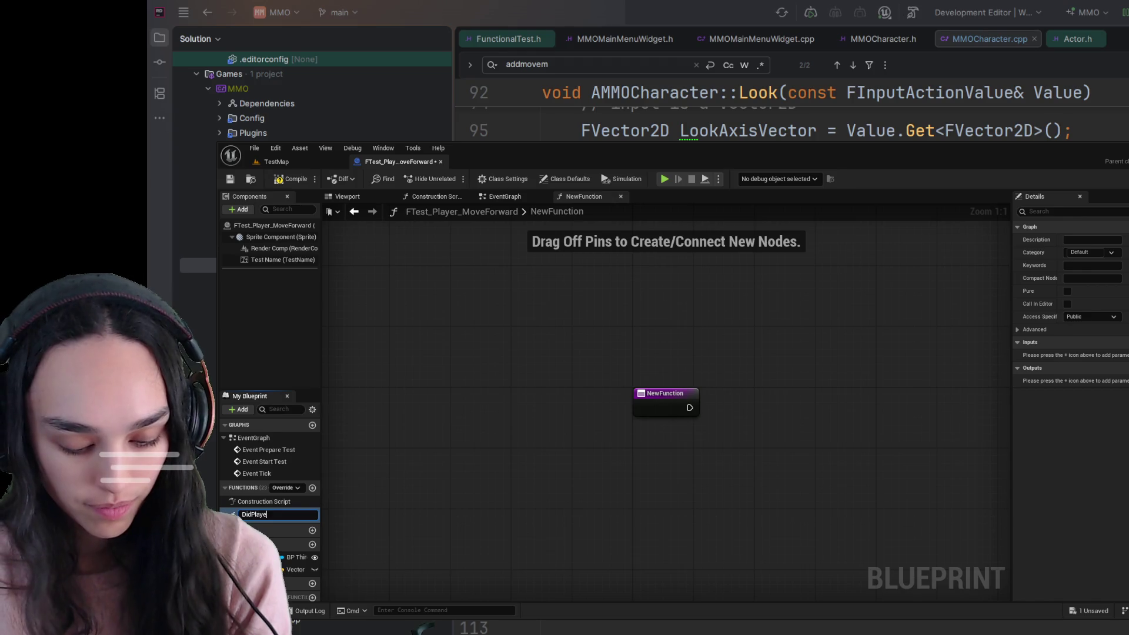
pyautogui.write('rMove')
pyautogui.press('Return')
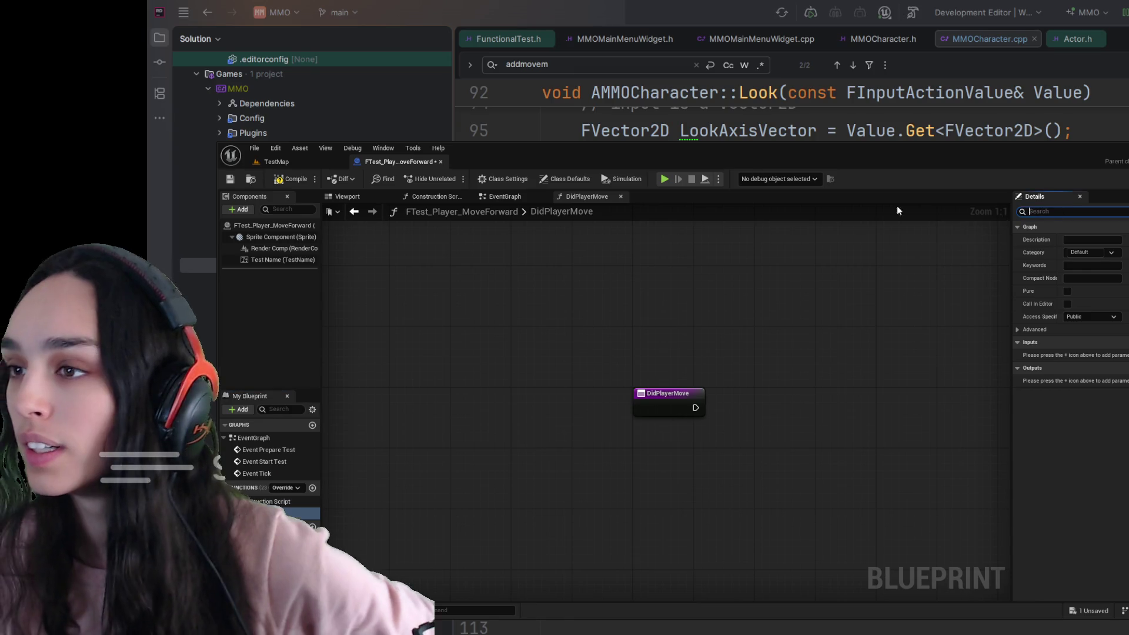
pyautogui.write('p')
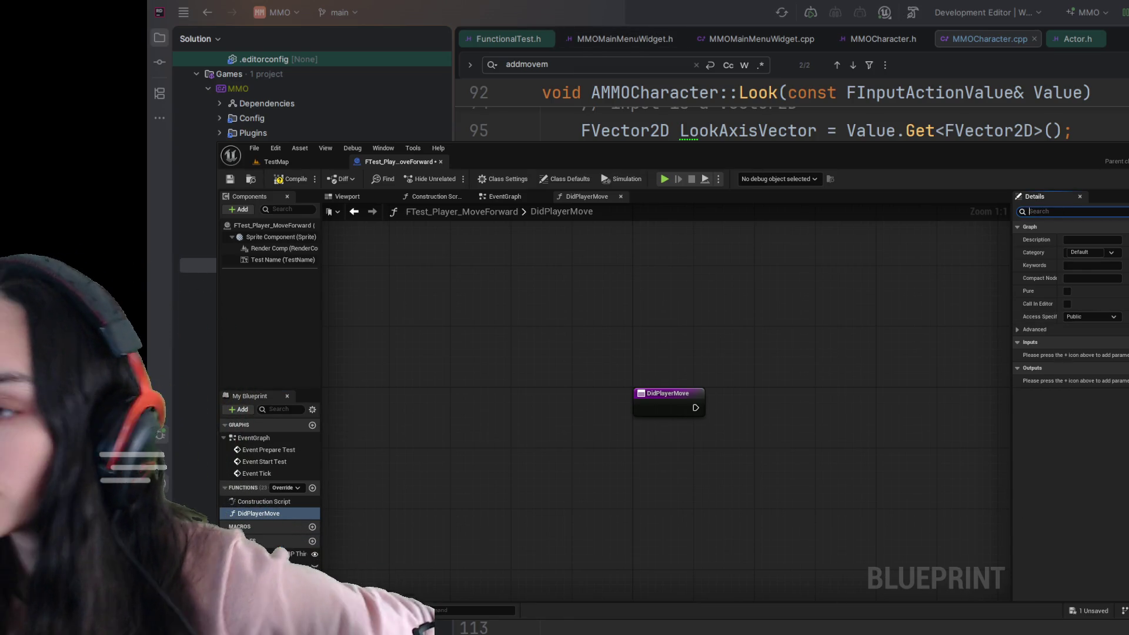
pyautogui.write('u')
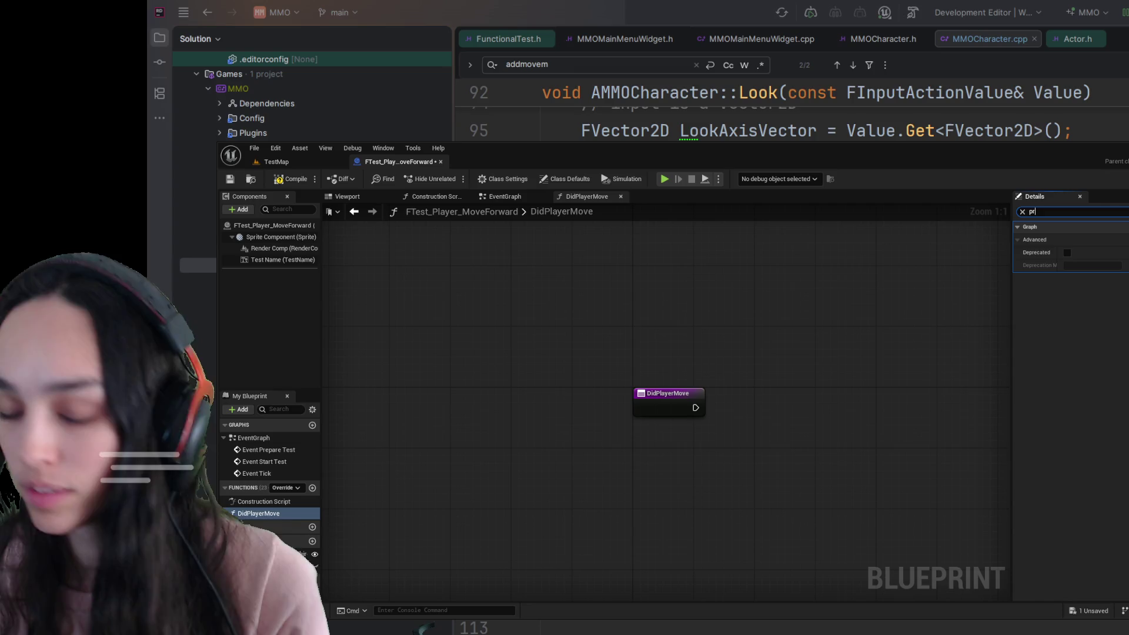
pyautogui.write('r')
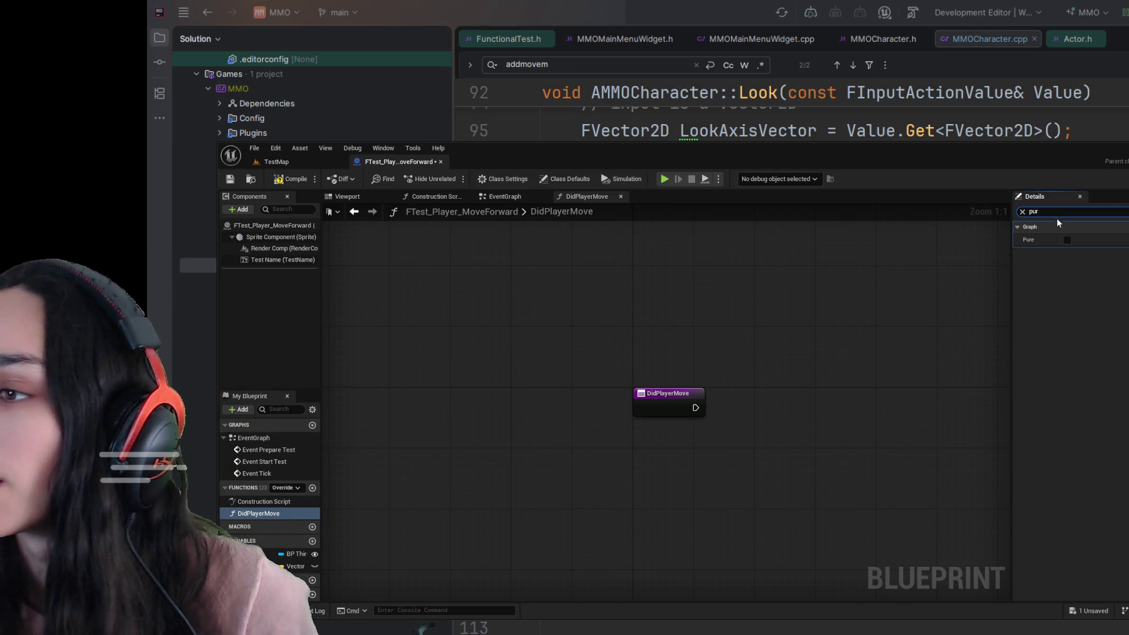
pyautogui.click(1067, 239)
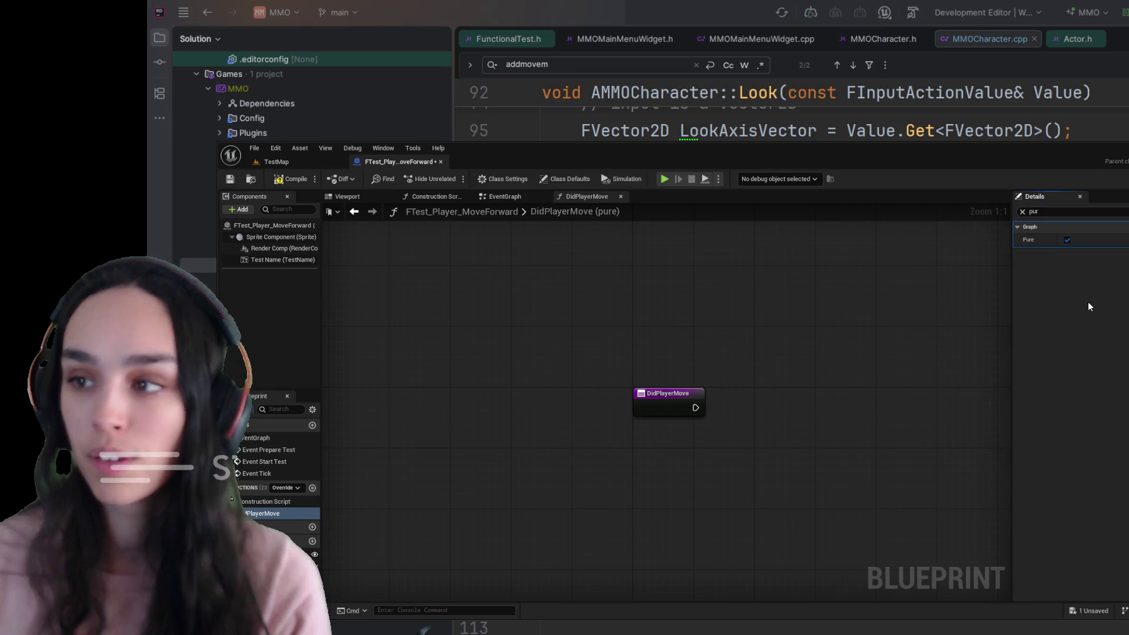
pyautogui.click(310, 163)
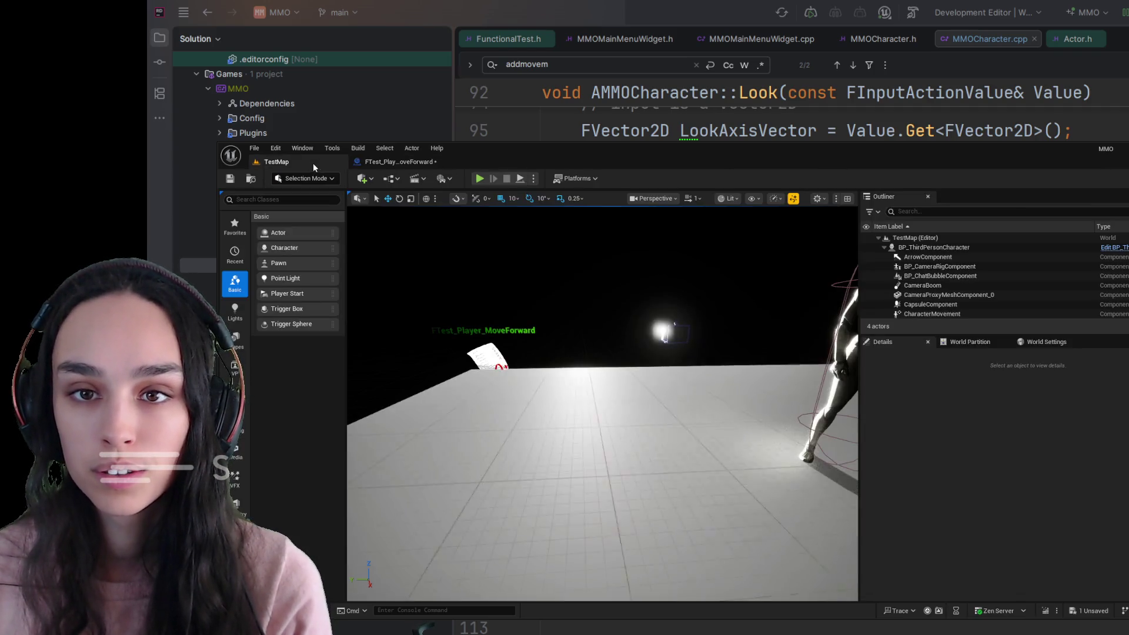
# Cut the Initial Location, Test Player, Get Actor Location, Distance and > nodes and paste them into DidPlayerMove.
pyautogui.click(401, 163)
pyautogui.click(503, 197)
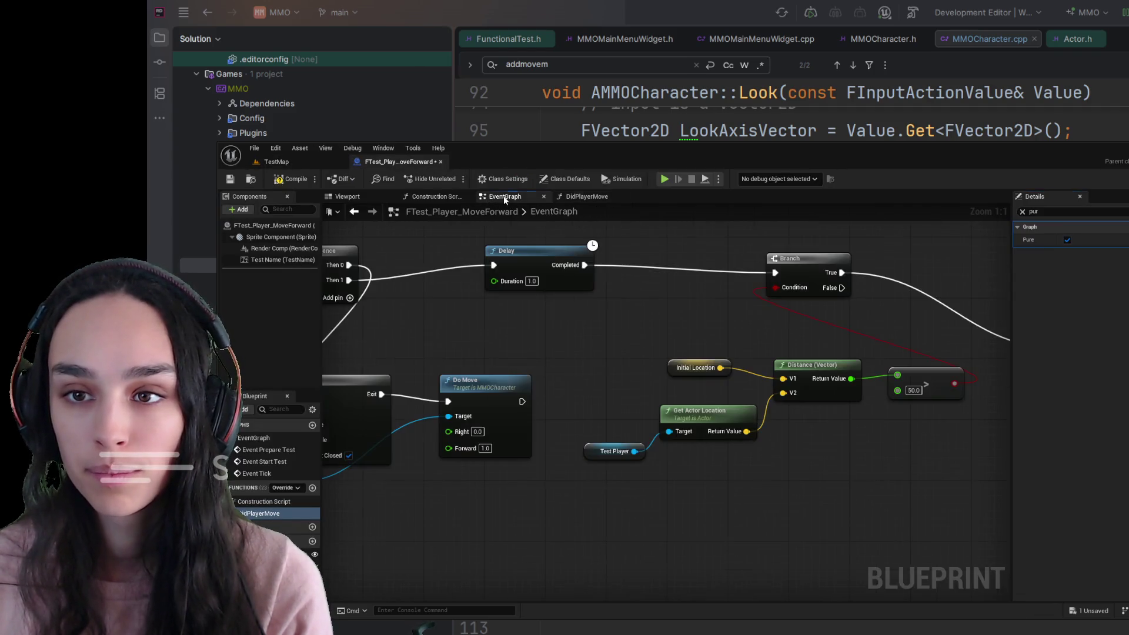
pyautogui.moveTo(970, 352)
pyautogui.mouseDown()
pyautogui.moveTo(643, 466)
pyautogui.moveTo(619, 496)
pyautogui.mouseUp()
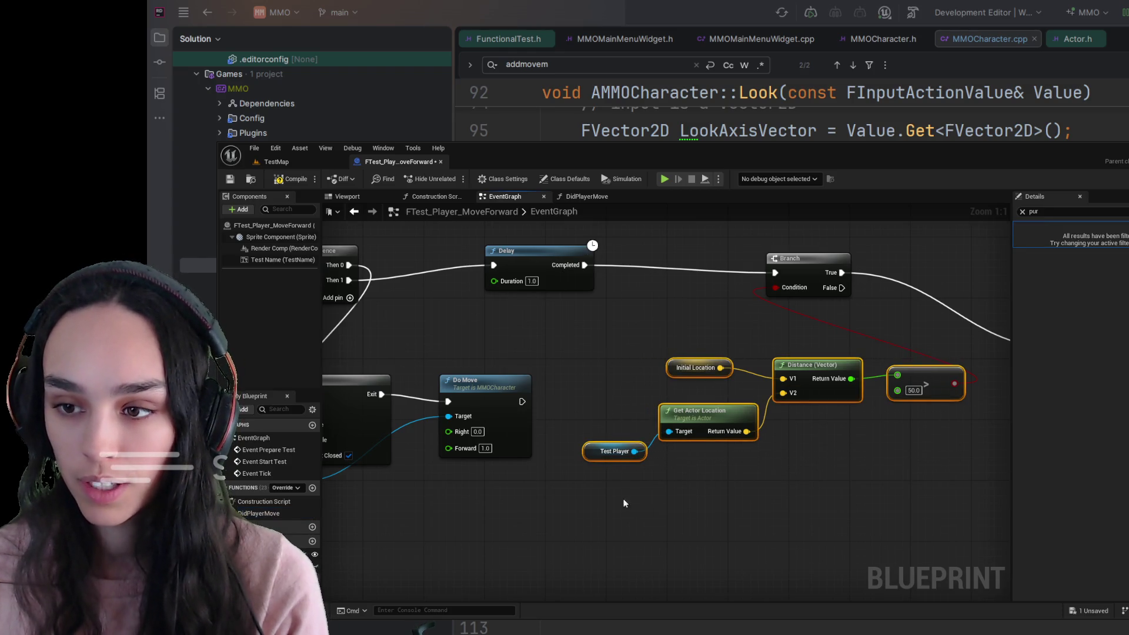
pyautogui.press('Delete')
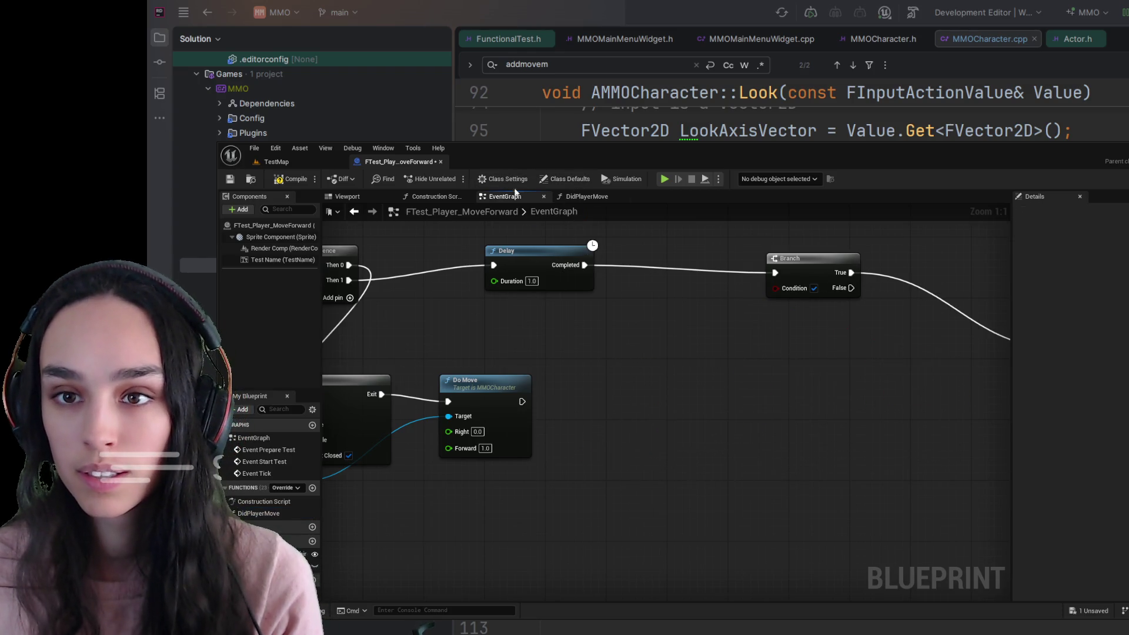
pyautogui.click(583, 196)
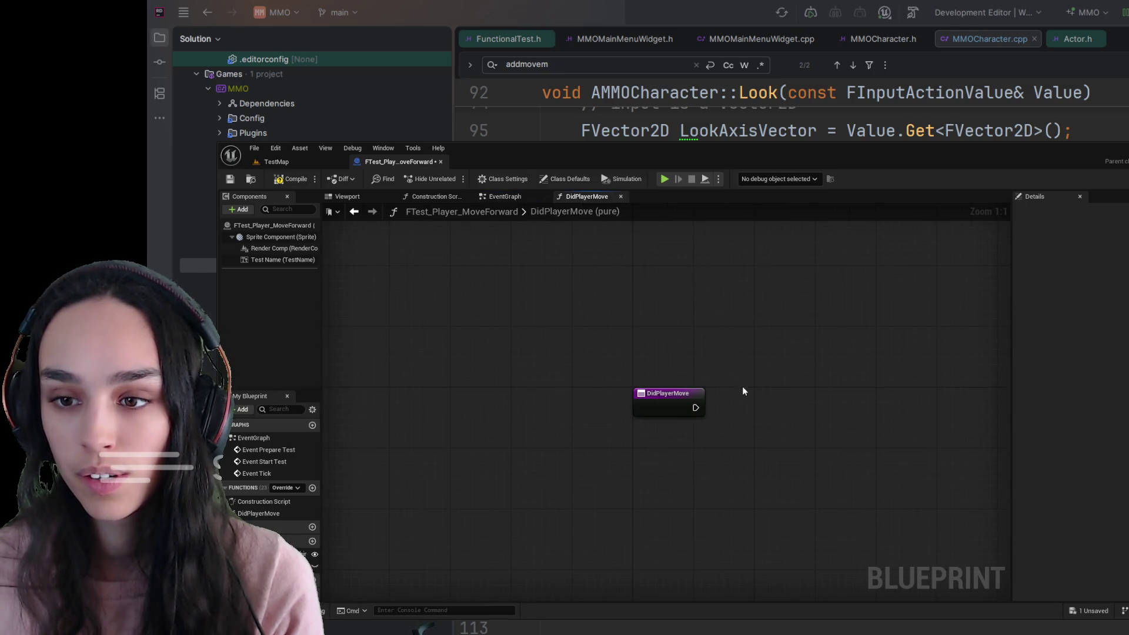
pyautogui.hotkey('ctrl', 'v')
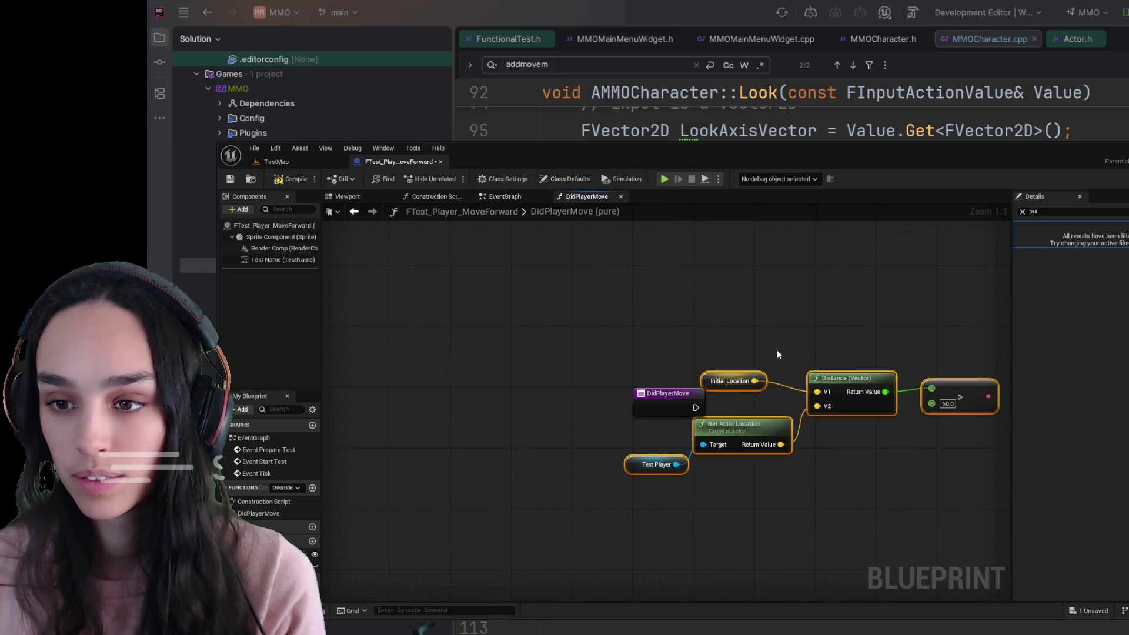
pyautogui.moveTo(774, 358); pyautogui.dragTo(725, 314)
pyautogui.moveTo(620, 359); pyautogui.dragTo(598, 307)
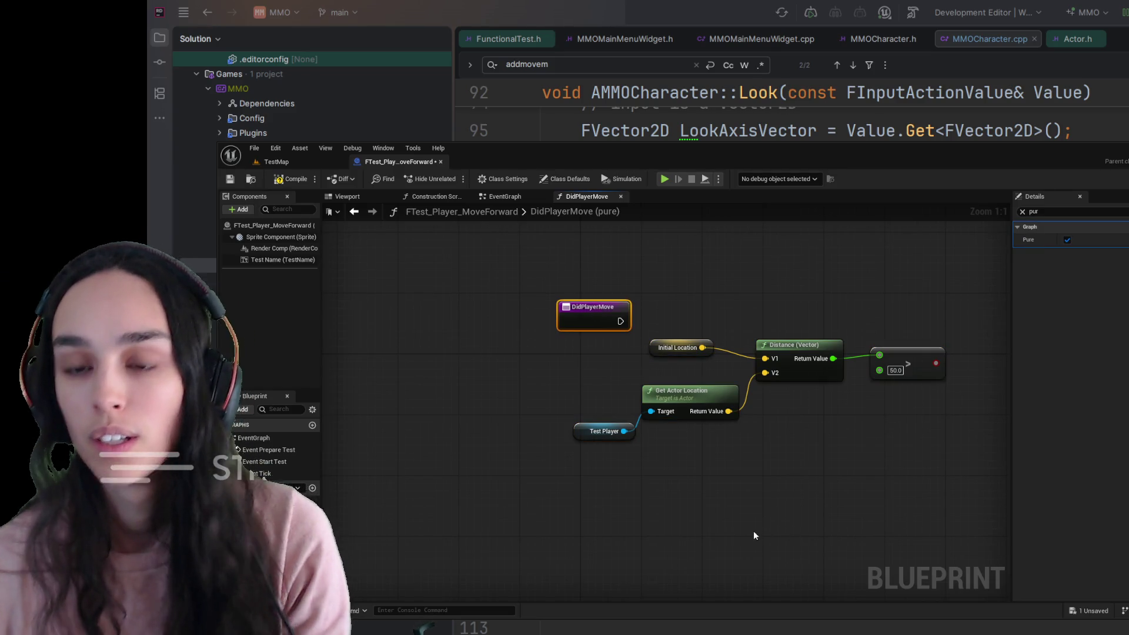
pyautogui.moveTo(898, 475); pyautogui.dragTo(796, 538)
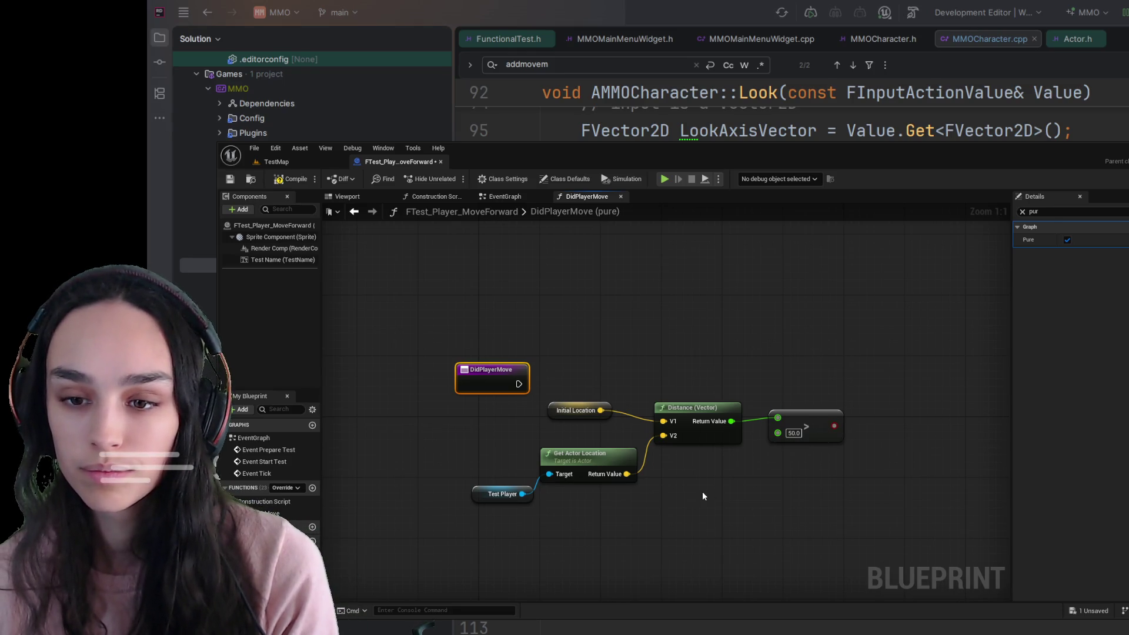
pyautogui.click(491, 199)
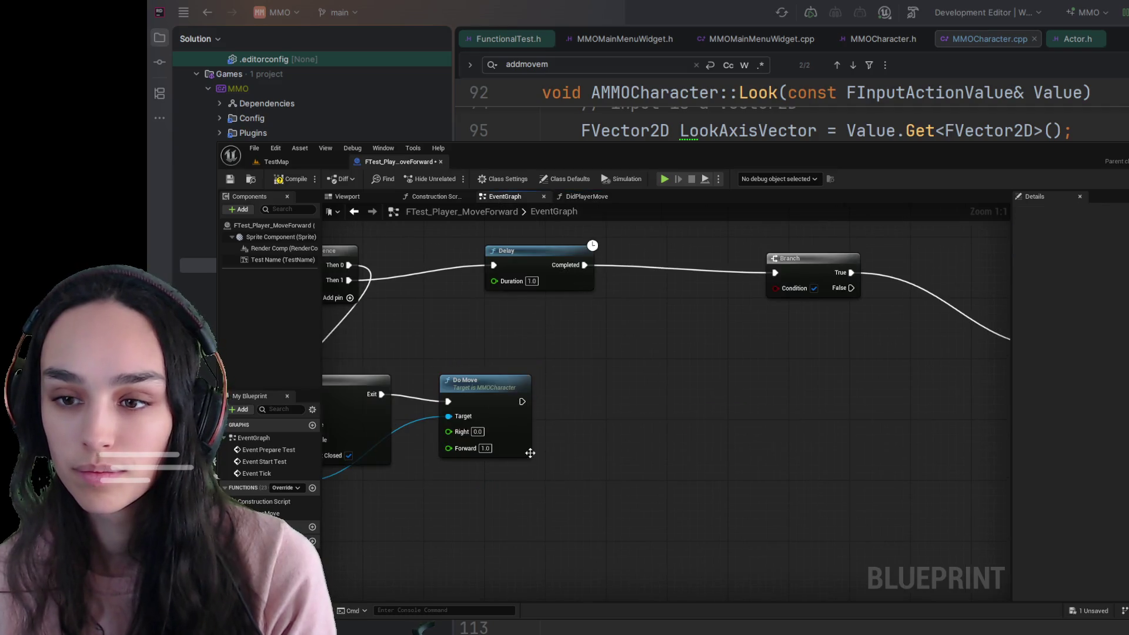
# Drop a trial DidPlayerMove call into the EventGraph, delete it, and select the function's entry node.
pyautogui.moveTo(270, 513)
pyautogui.mouseDown()
pyautogui.moveTo(588, 392)
pyautogui.moveTo(697, 385)
pyautogui.moveTo(774, 277)
pyautogui.moveTo(787, 285)
pyautogui.moveTo(652, 409)
pyautogui.mouseUp()
pyautogui.click(644, 417)
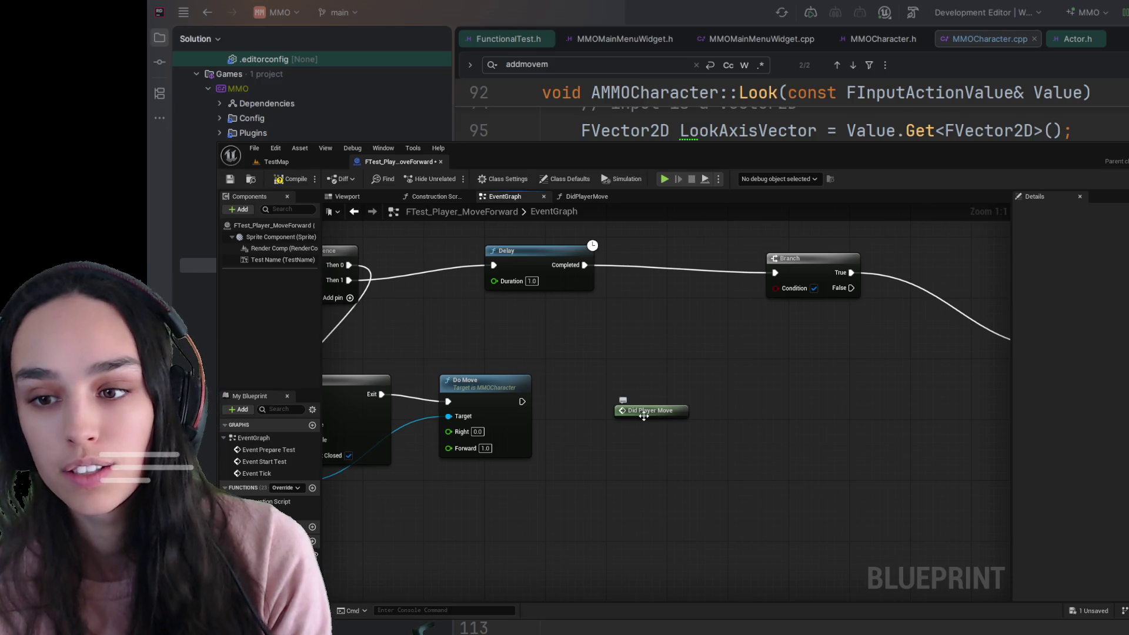
pyautogui.click(644, 416)
pyautogui.press('Delete')
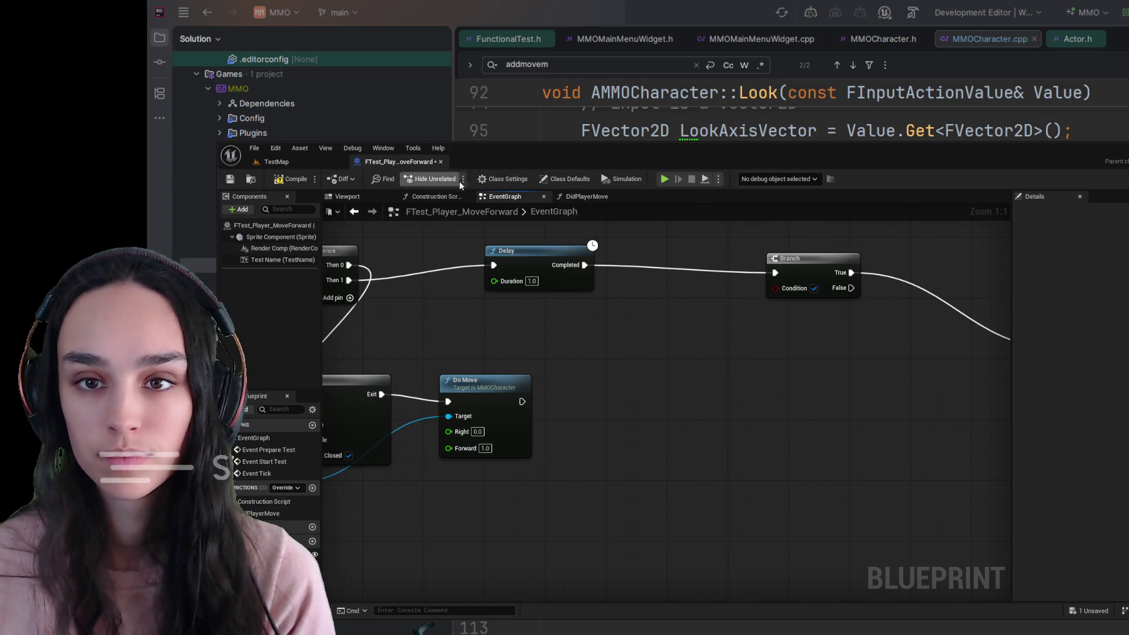
pyautogui.click(584, 197)
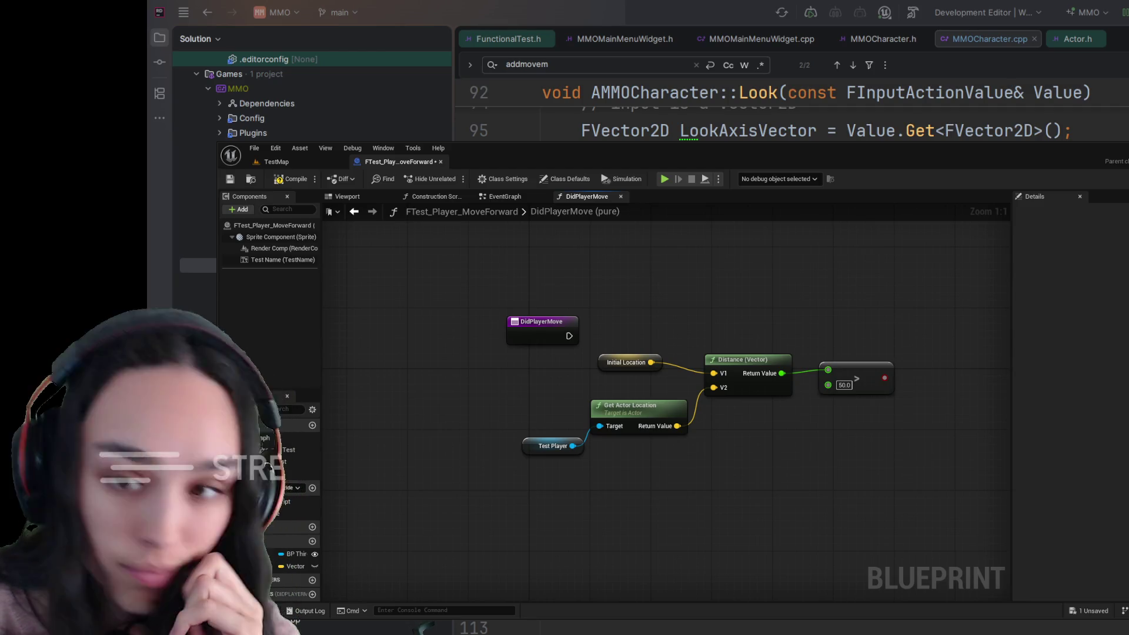
pyautogui.click(532, 338)
# Add a Boolean Has Moved output to DidPlayerMove and wire the > comparison result into it.
pyautogui.click(1021, 212)
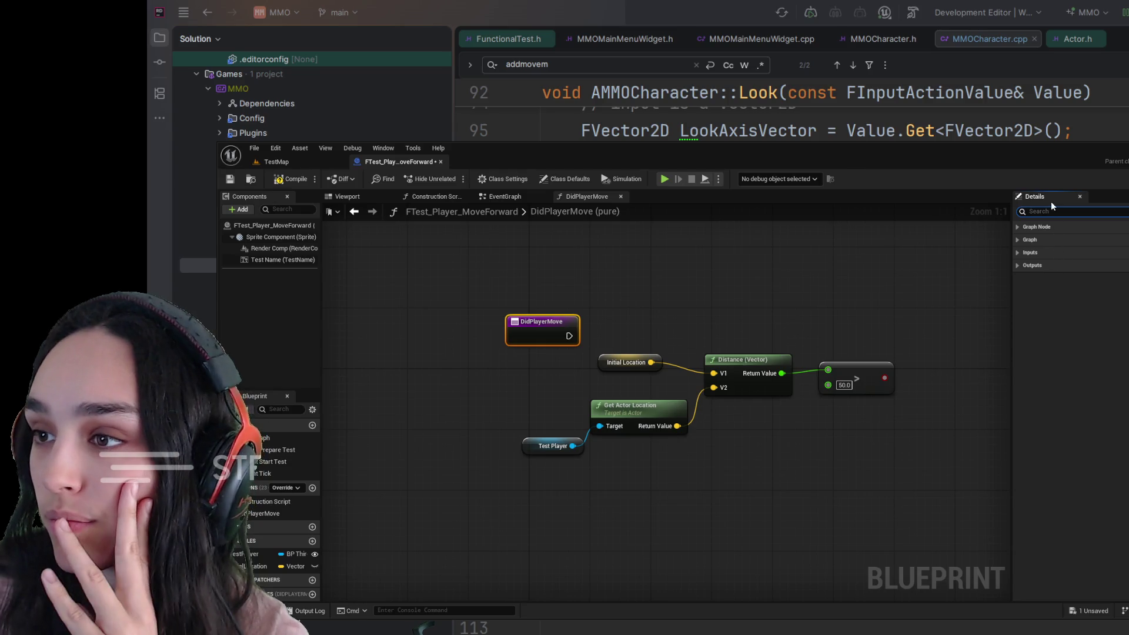
pyautogui.write('Pu')
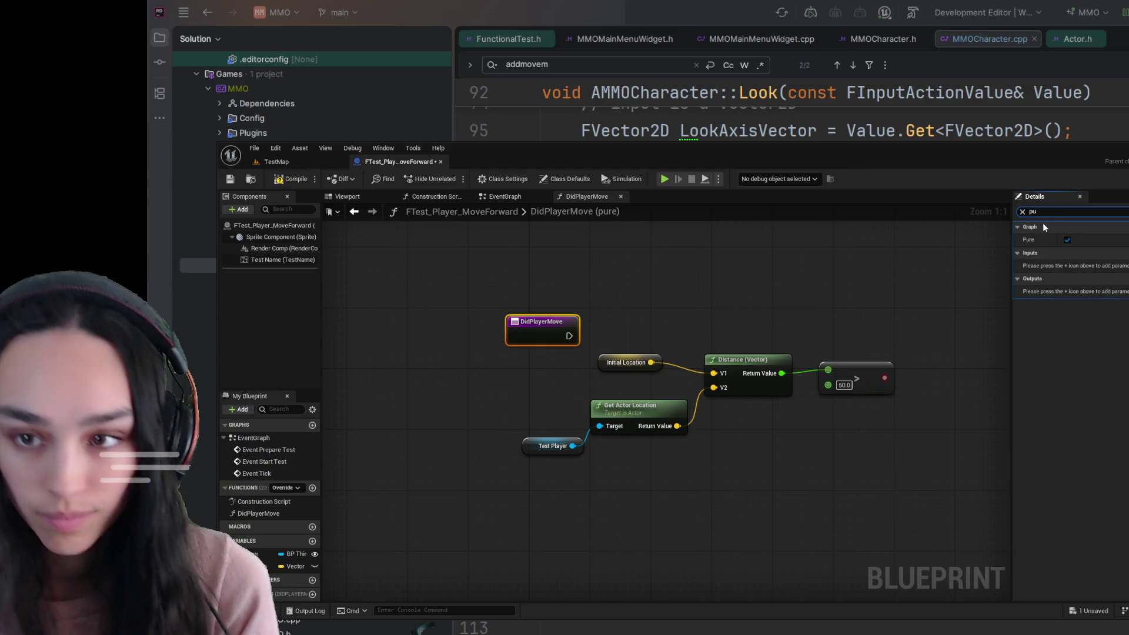
pyautogui.click(1068, 240)
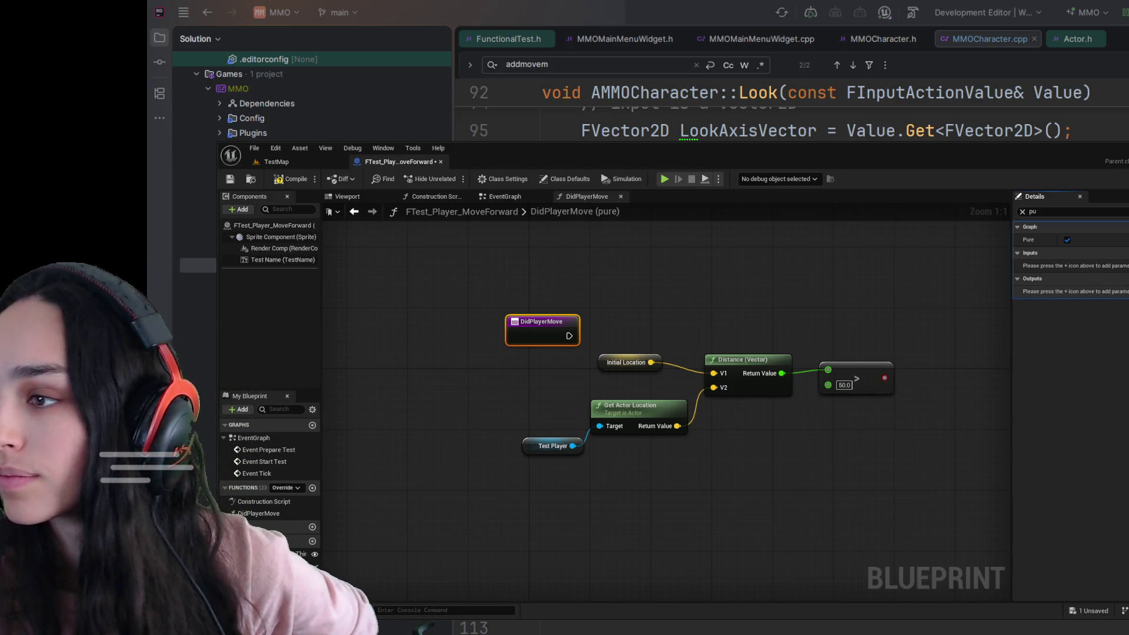
pyautogui.click(1124, 279)
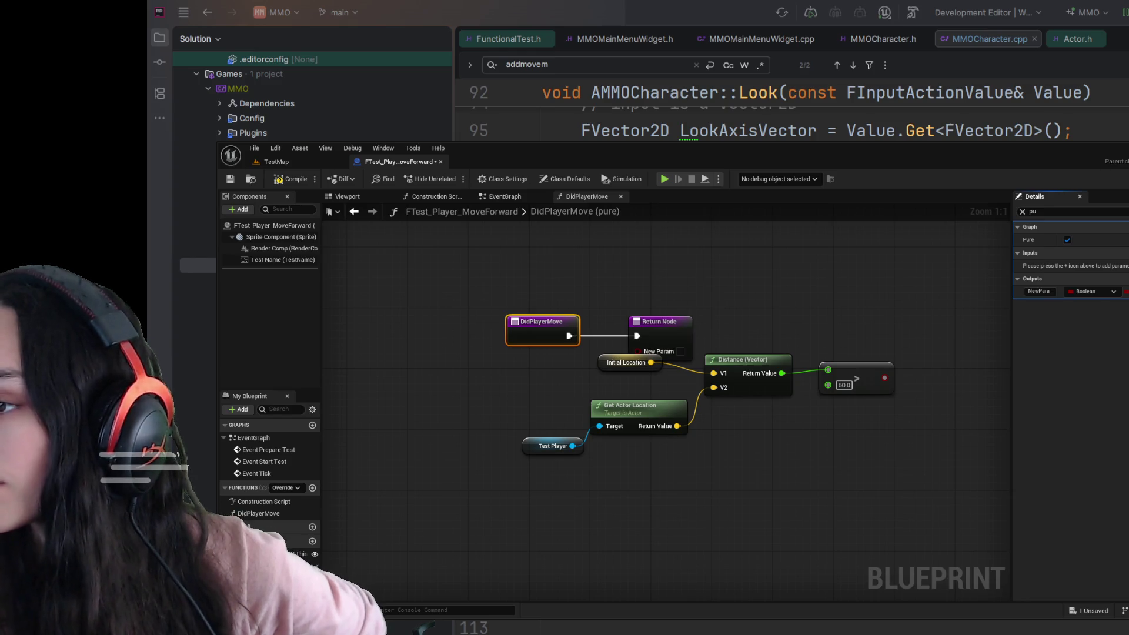
pyautogui.click(1052, 291)
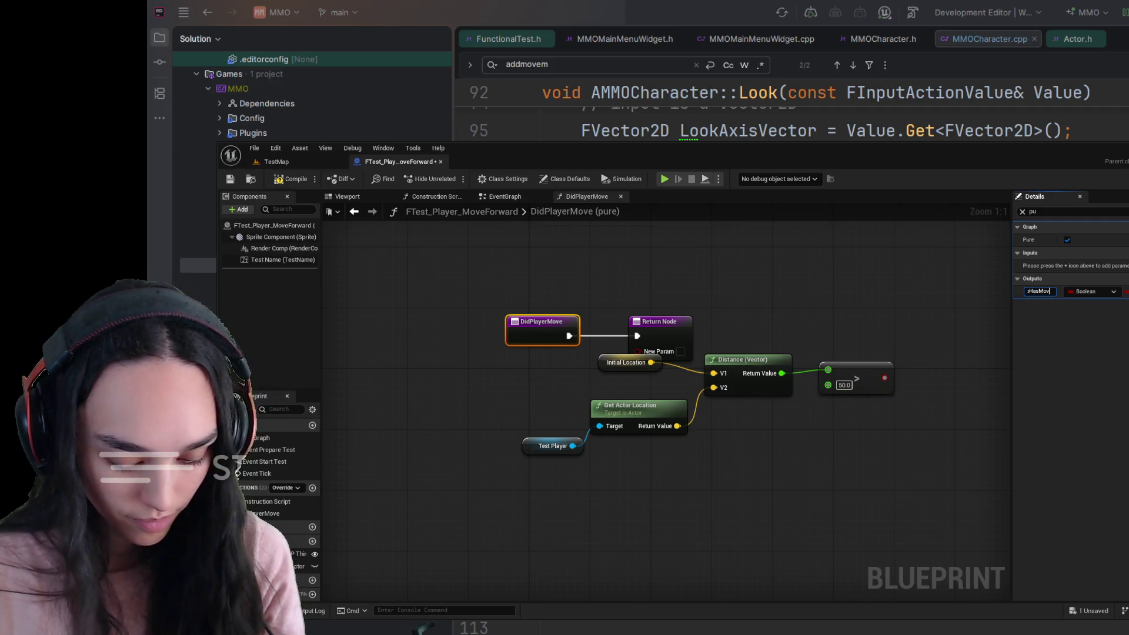
pyautogui.press('Return')
pyautogui.moveTo(670, 335)
pyautogui.mouseDown()
pyautogui.moveTo(859, 328)
pyautogui.moveTo(868, 308)
pyautogui.mouseUp()
pyautogui.moveTo(884, 377); pyautogui.dragTo(838, 320)
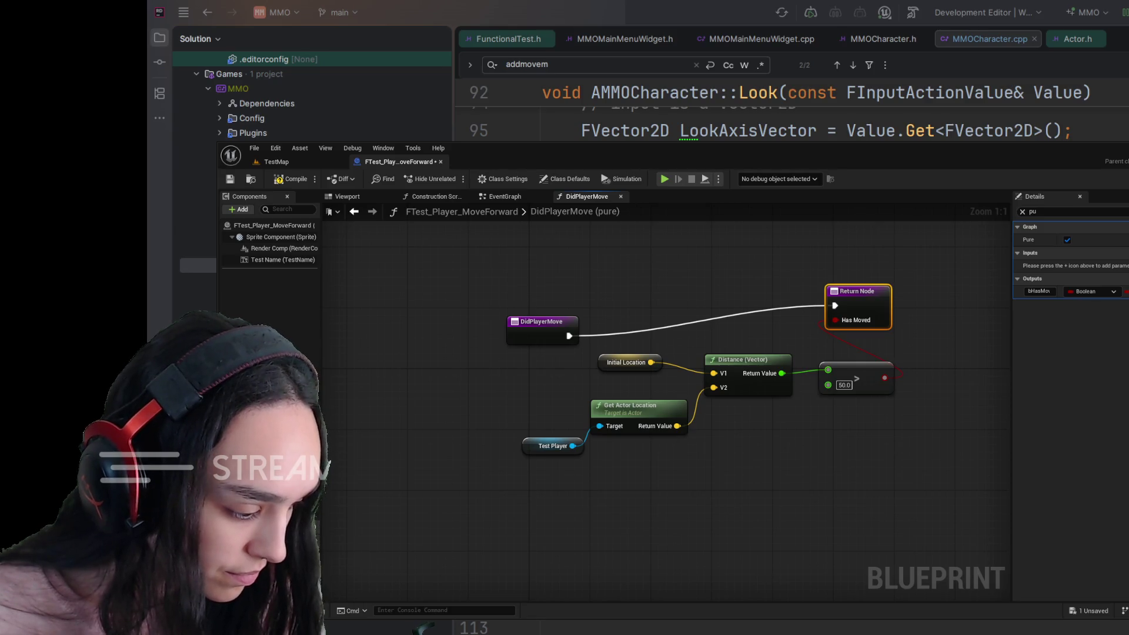
# Compile and save the FTest_Player_MoveForward Blueprint.
pyautogui.click(275, 179)
pyautogui.click(230, 179)
pyautogui.click(504, 196)
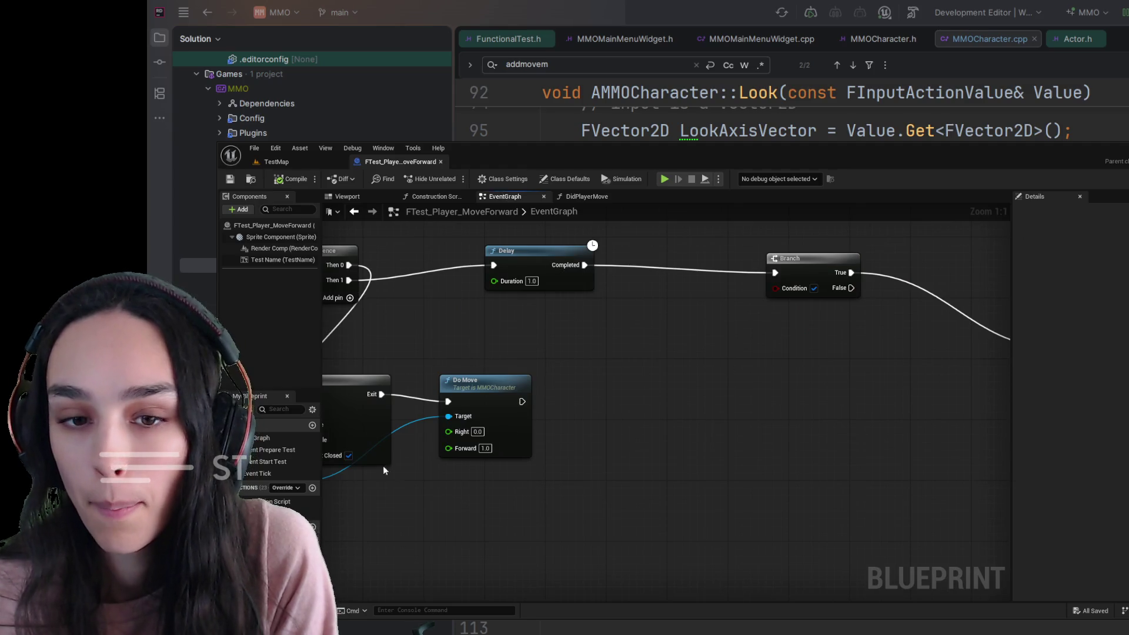
# Place a Did Player Move call, wire Has Moved into the Branch condition, and compile.
pyautogui.moveTo(288, 513)
pyautogui.mouseDown()
pyautogui.moveTo(667, 378)
pyautogui.moveTo(682, 306)
pyautogui.mouseUp()
pyautogui.moveTo(761, 310); pyautogui.dragTo(775, 288)
pyautogui.click(279, 179)
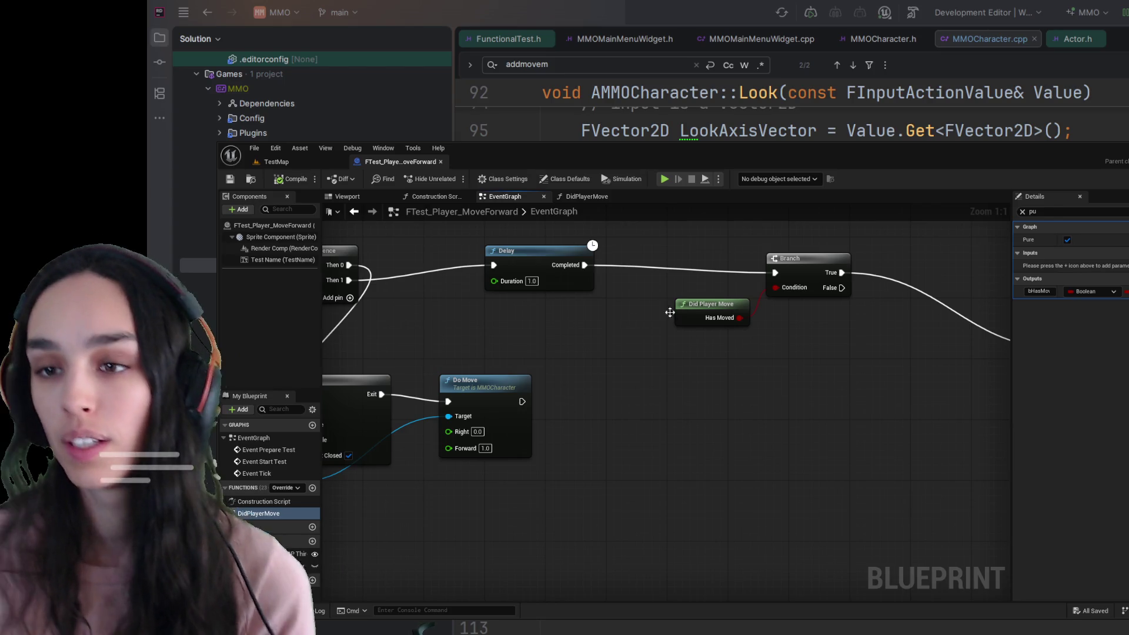
# Move Finish Test beside the Branch and shift Did Player Move, Branch and Finish Test left.
pyautogui.scroll(-5, 731, 449)
pyautogui.scroll(2, 864, 420)
pyautogui.click(841, 331)
pyautogui.moveTo(842, 331)
pyautogui.mouseDown()
pyautogui.moveTo(788, 285)
pyautogui.moveTo(770, 295)
pyautogui.mouseUp()
pyautogui.moveTo(863, 262); pyautogui.dragTo(561, 348)
pyautogui.moveTo(747, 286); pyautogui.dragTo(676, 292)
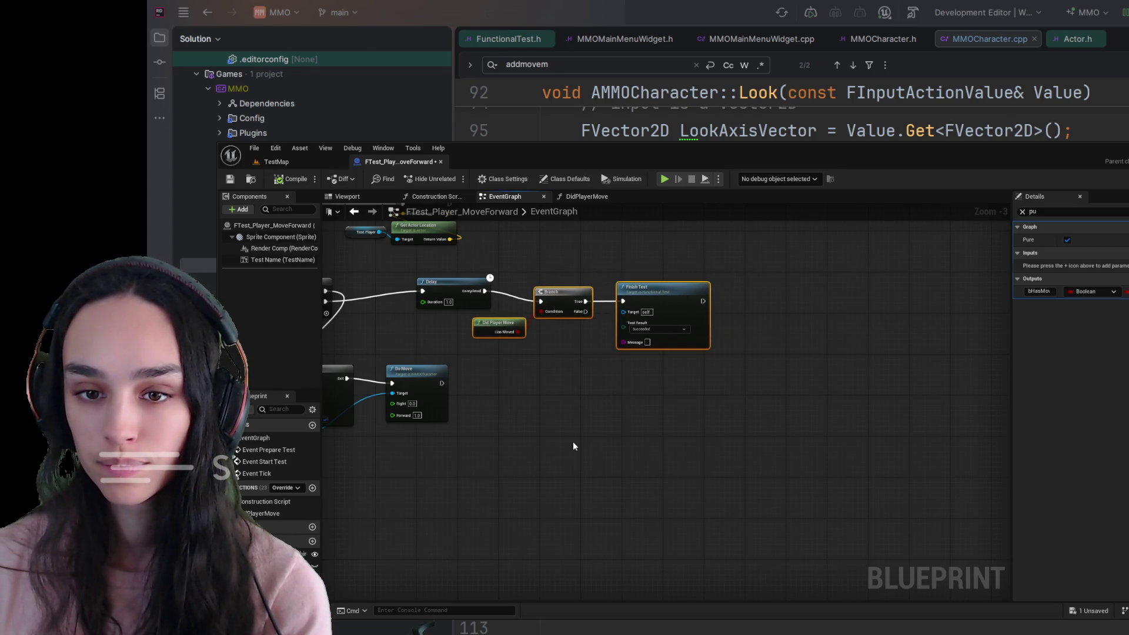
# Move Event Start Test up-left and nudge the Gate and Do Move nodes slightly right.
pyautogui.moveTo(574, 445); pyautogui.dragTo(807, 466)
pyautogui.moveTo(461, 286); pyautogui.dragTo(447, 362)
pyautogui.moveTo(385, 323)
pyautogui.mouseDown()
pyautogui.moveTo(475, 408)
pyautogui.moveTo(487, 400)
pyautogui.moveTo(464, 362)
pyautogui.mouseUp()
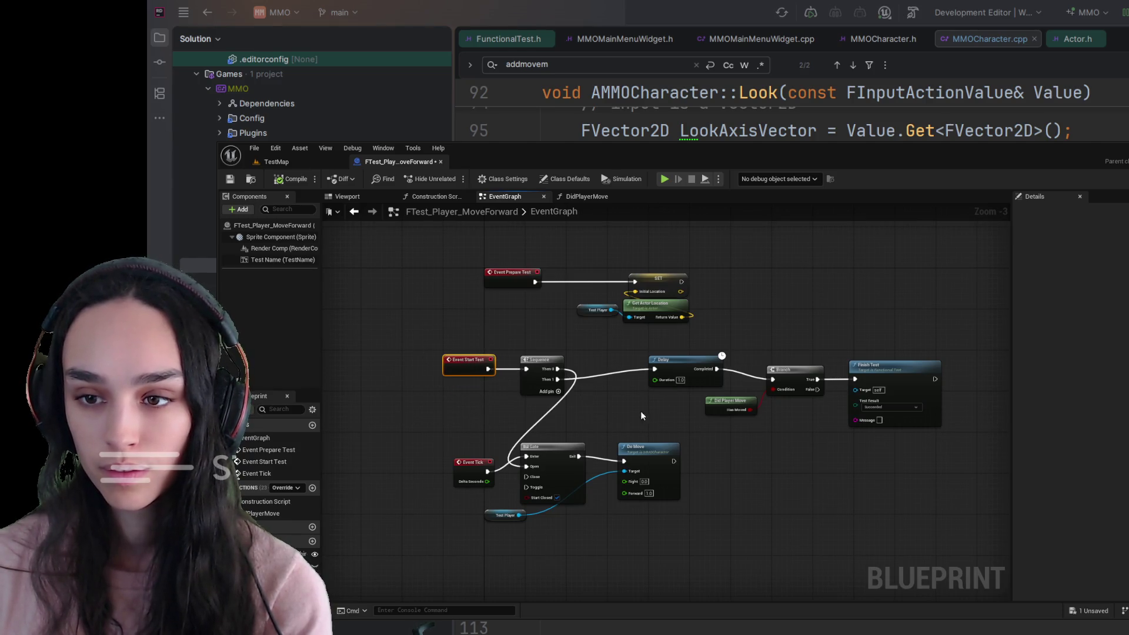
pyautogui.scroll(3, 553, 455)
pyautogui.click(640, 401)
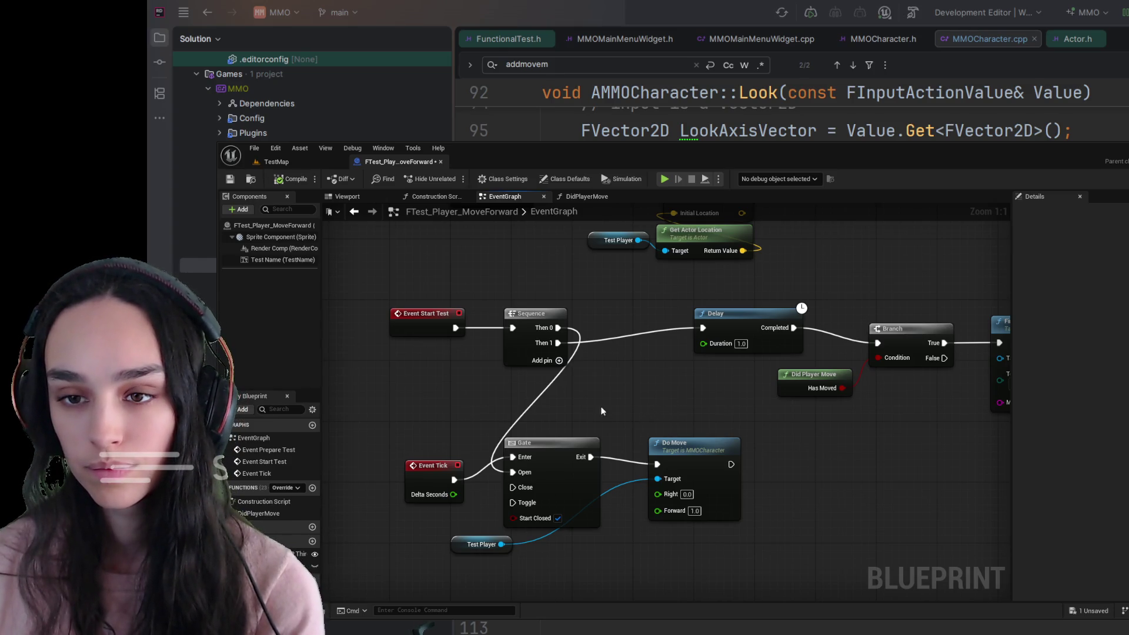
pyautogui.moveTo(542, 456); pyautogui.dragTo(559, 463)
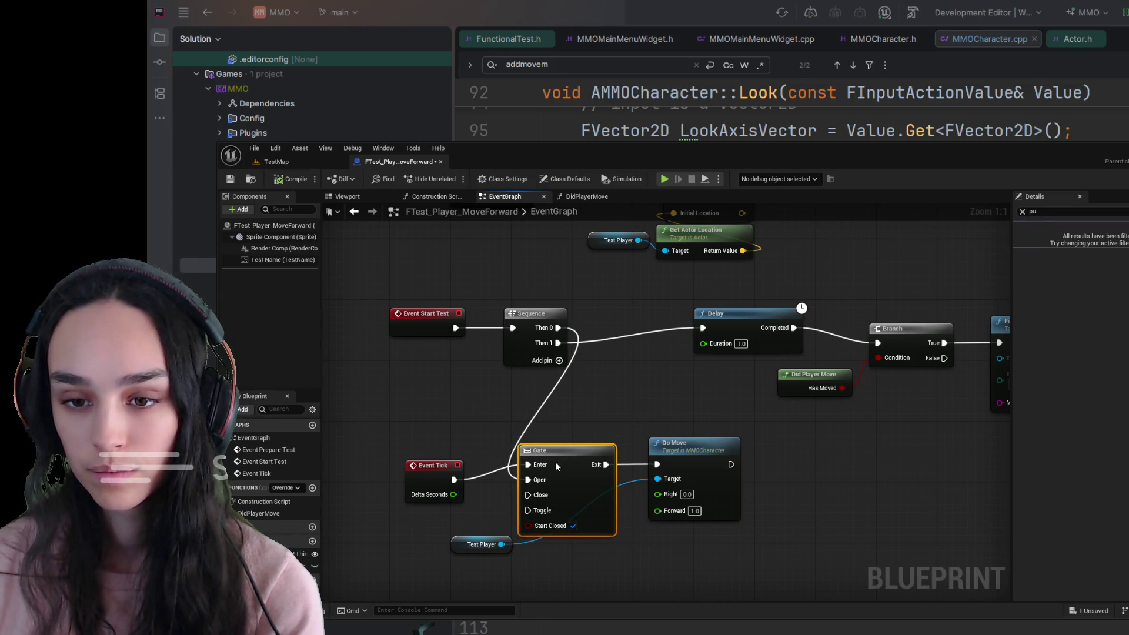
pyautogui.moveTo(684, 461); pyautogui.dragTo(706, 468)
# Align Test Player and Do Move together to the right of the Gate node.
pyautogui.moveTo(477, 539)
pyautogui.mouseDown()
pyautogui.moveTo(695, 558)
pyautogui.moveTo(657, 544)
pyautogui.moveTo(705, 537)
pyautogui.mouseUp()
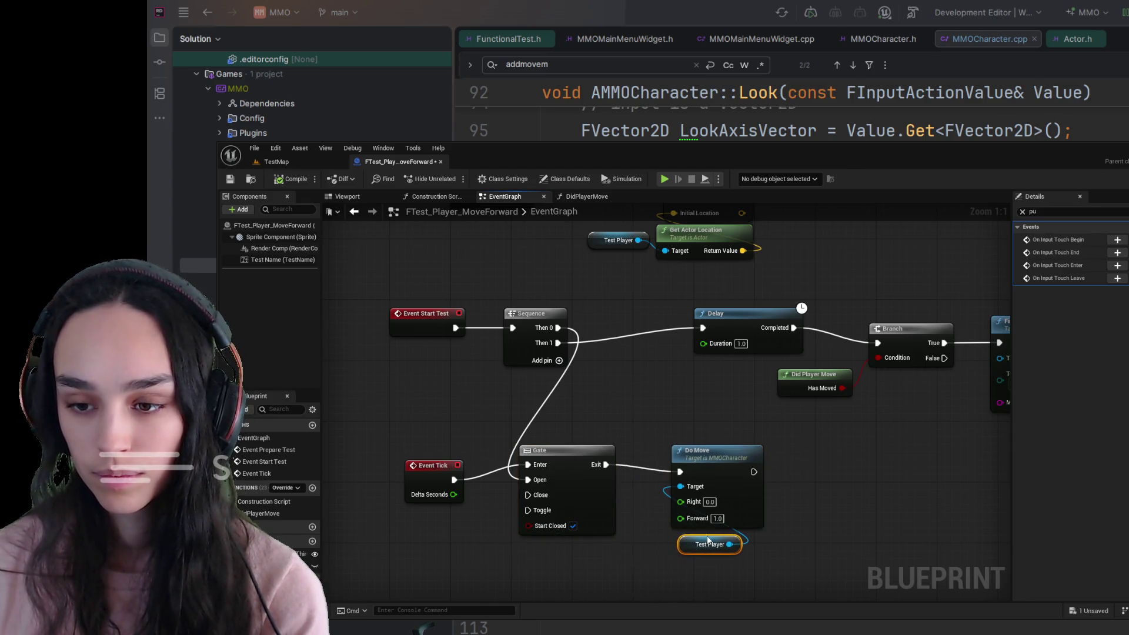
pyautogui.moveTo(817, 421); pyautogui.dragTo(676, 557)
pyautogui.moveTo(719, 454); pyautogui.dragTo(682, 452)
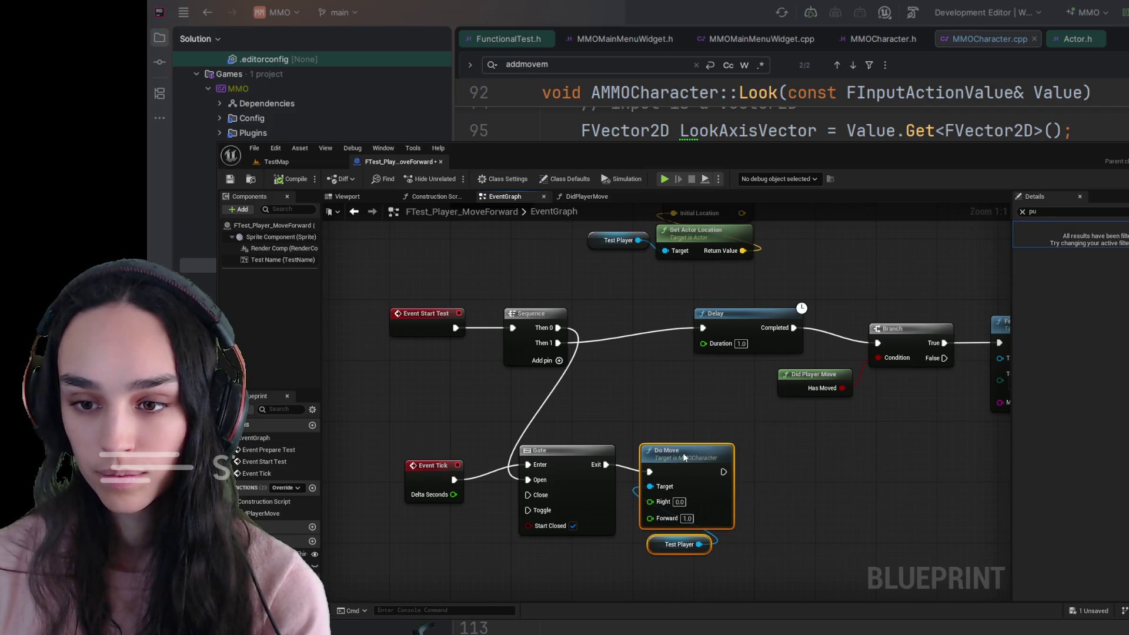
pyautogui.click(813, 468)
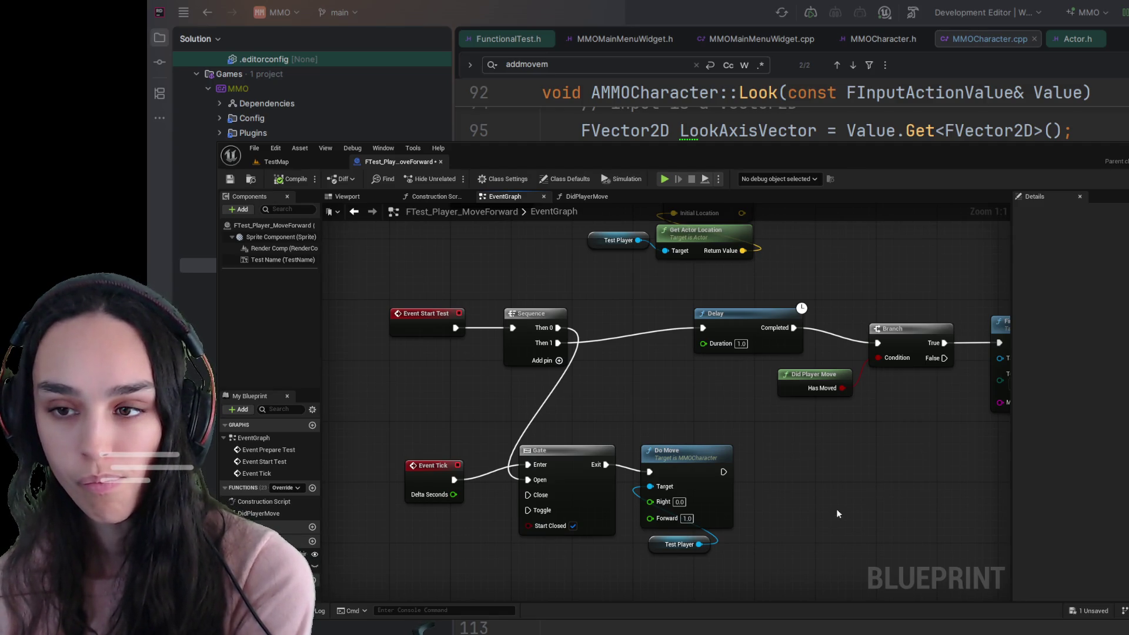
pyautogui.scroll(-3, 836, 509)
pyautogui.scroll(1, 776, 502)
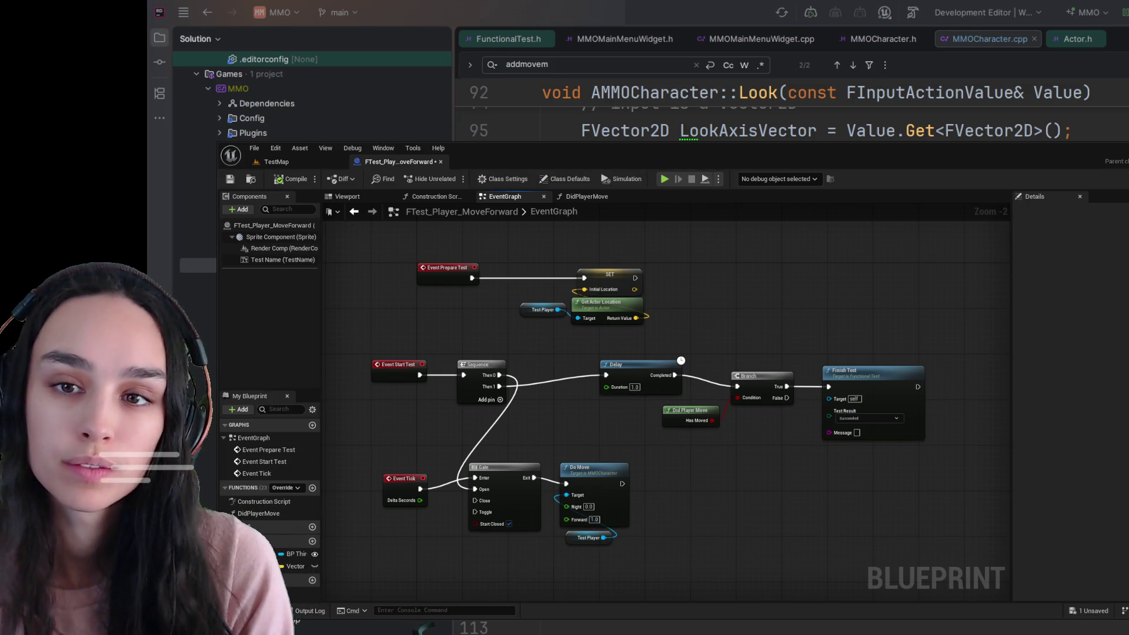
# Wire the Delay's Completed output to the Gate's Close input and save the Blueprint.
pyautogui.hotkey('ctrl', 's')
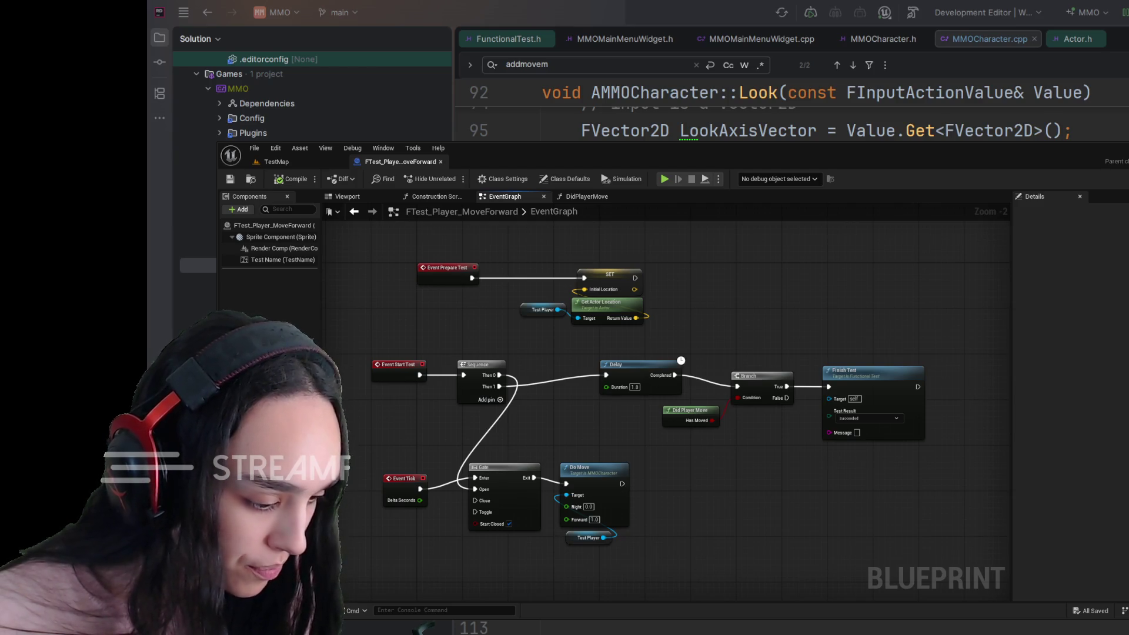
pyautogui.moveTo(618, 412); pyautogui.dragTo(725, 348)
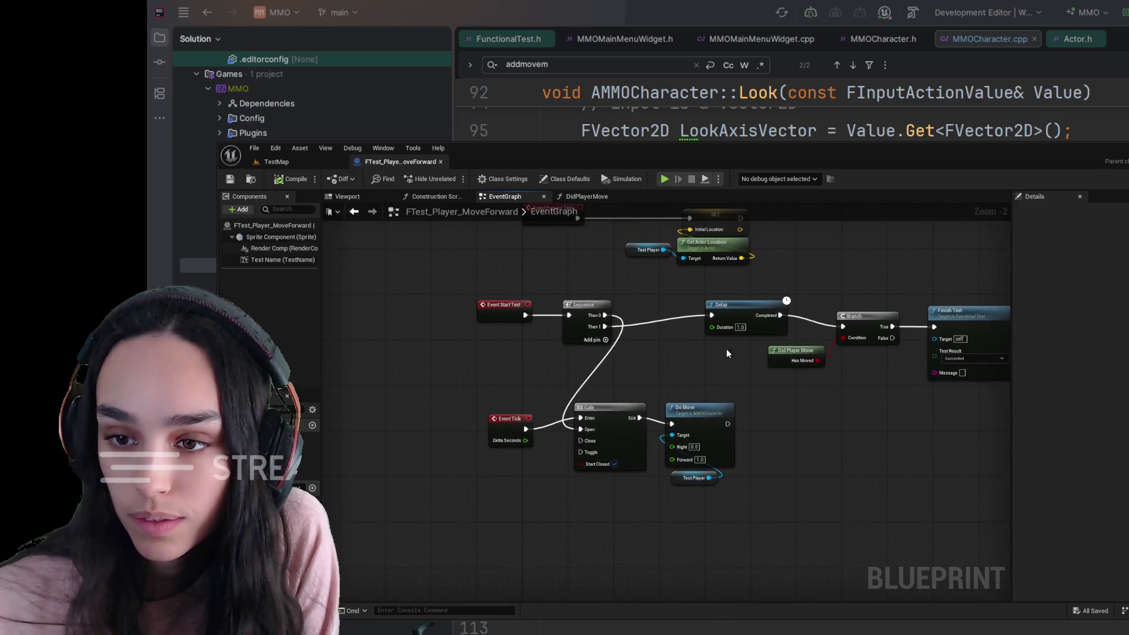
pyautogui.moveTo(780, 315)
pyautogui.mouseDown()
pyautogui.moveTo(739, 361)
pyautogui.moveTo(609, 429)
pyautogui.moveTo(580, 418)
pyautogui.mouseUp()
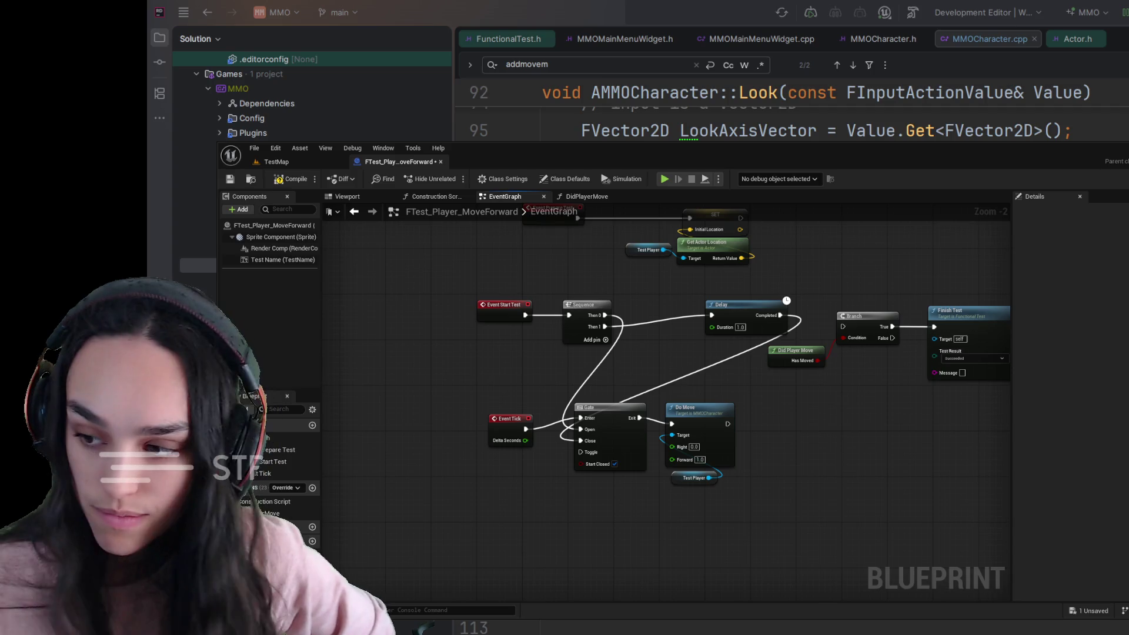
pyautogui.click(229, 179)
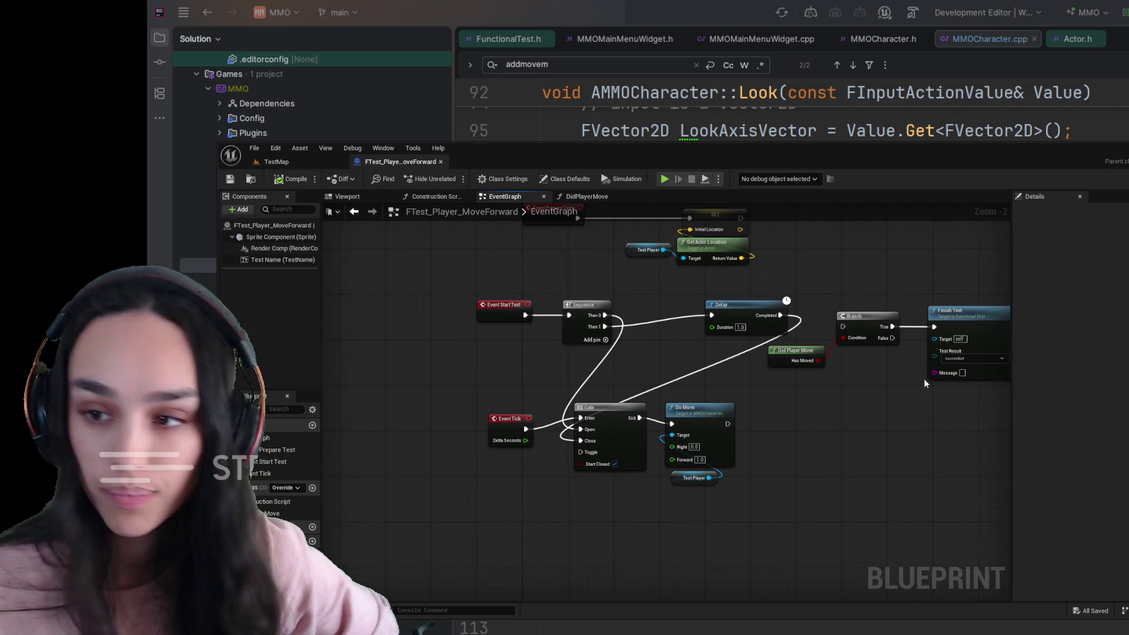
pyautogui.click(776, 327)
# Duplicate the Finish Test node, wire the Branch's False output to it, and set its result to Failed.
pyautogui.hotkey('ctrl', 'c')
pyautogui.hotkey('ctrl', 'v')
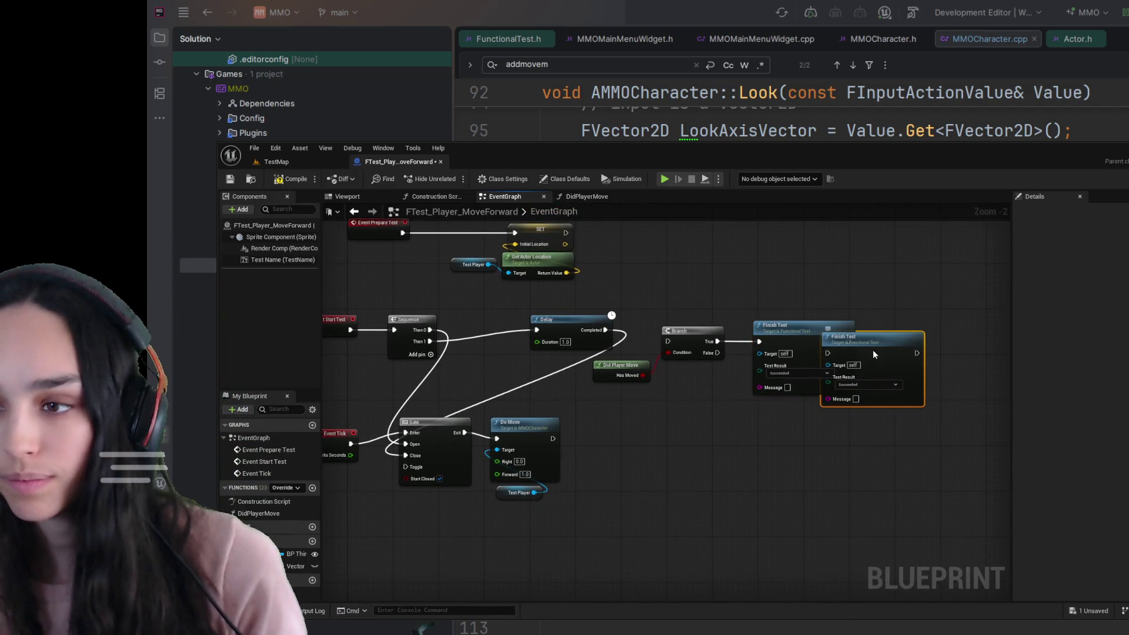
pyautogui.moveTo(873, 354); pyautogui.dragTo(787, 451)
pyautogui.click(713, 353)
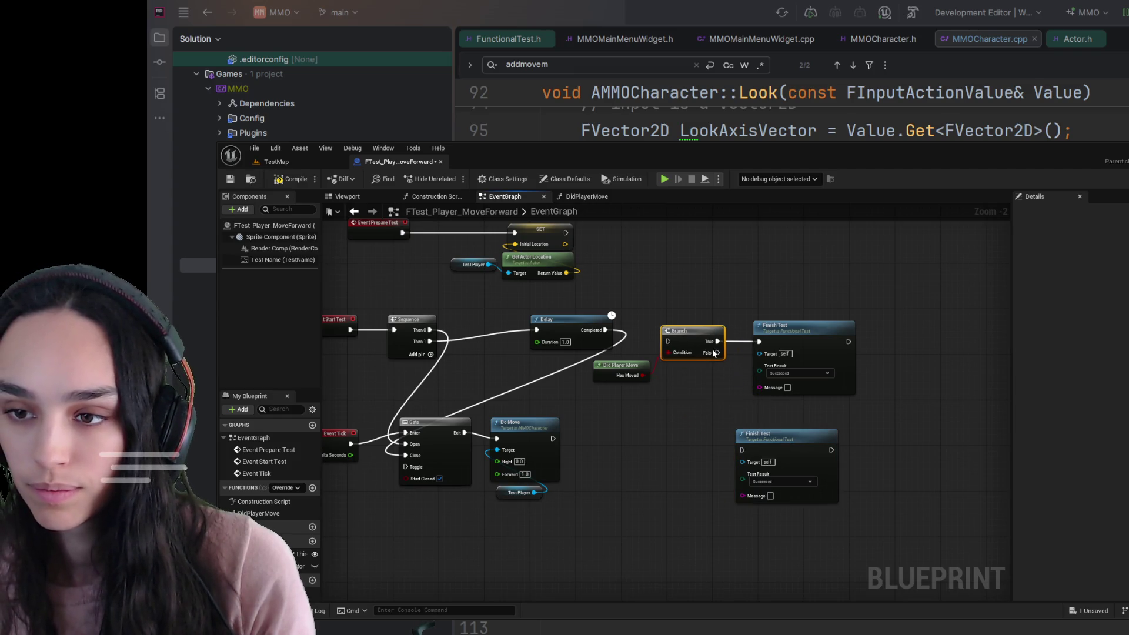
pyautogui.moveTo(715, 353); pyautogui.dragTo(742, 450)
pyautogui.scroll(2, 777, 524)
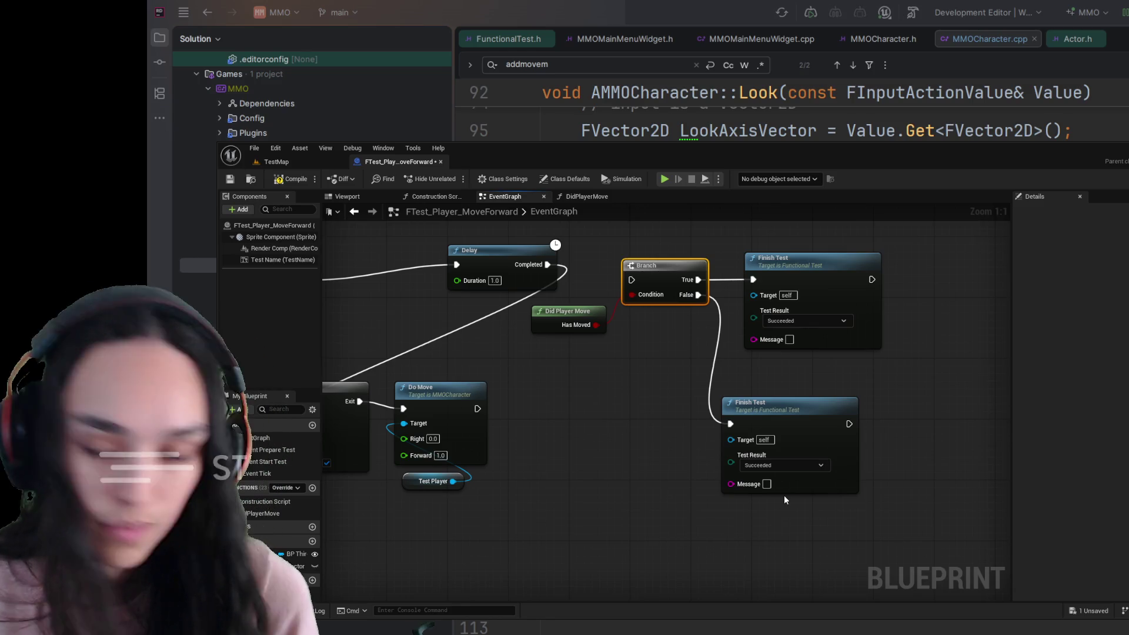
pyautogui.hotkey('ctrl', 'z')
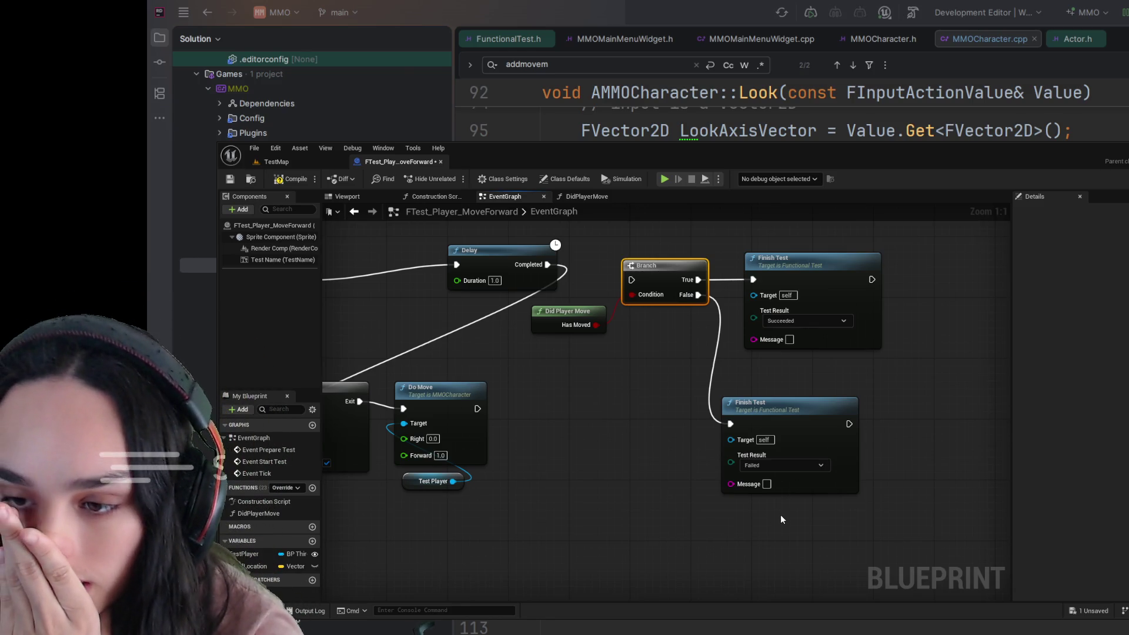
pyautogui.click(733, 528)
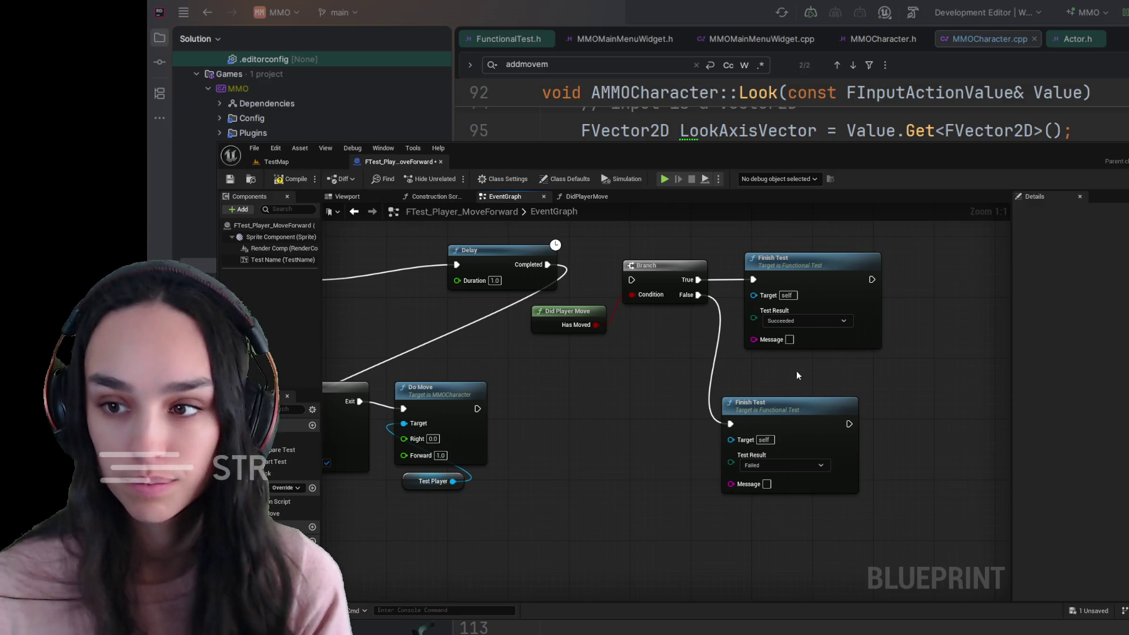
# Fill in the messages 'Player moved!' and 'Player didn't move!', then compile and save the Blueprint.
pyautogui.click(788, 339)
pyautogui.write('Test succee')
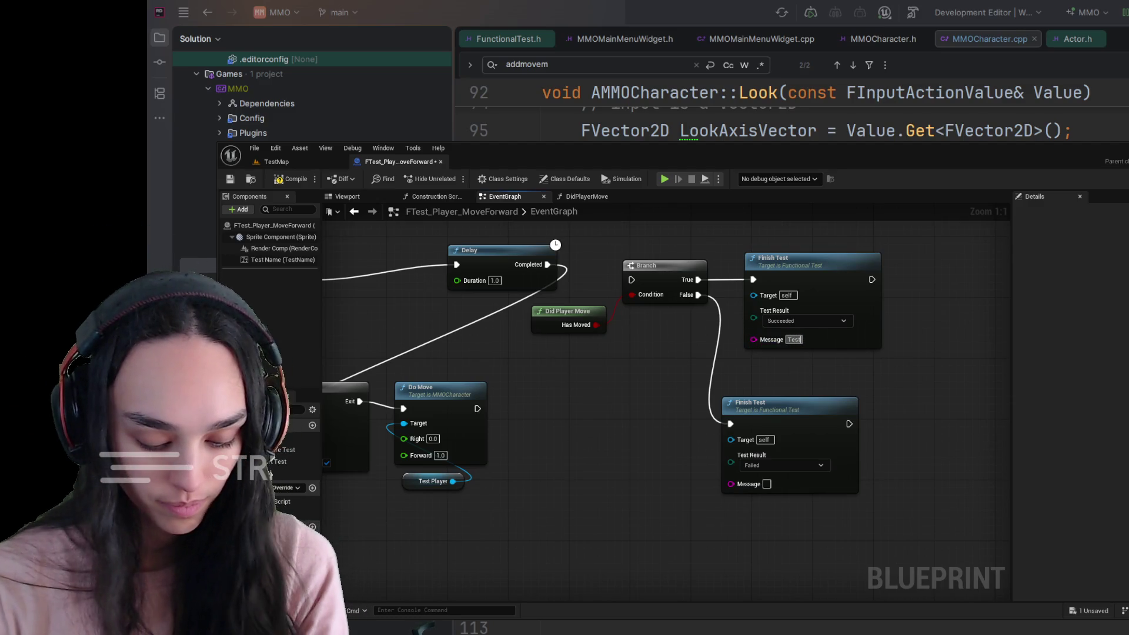
pyautogui.press('Escape')
pyautogui.write('Player move')
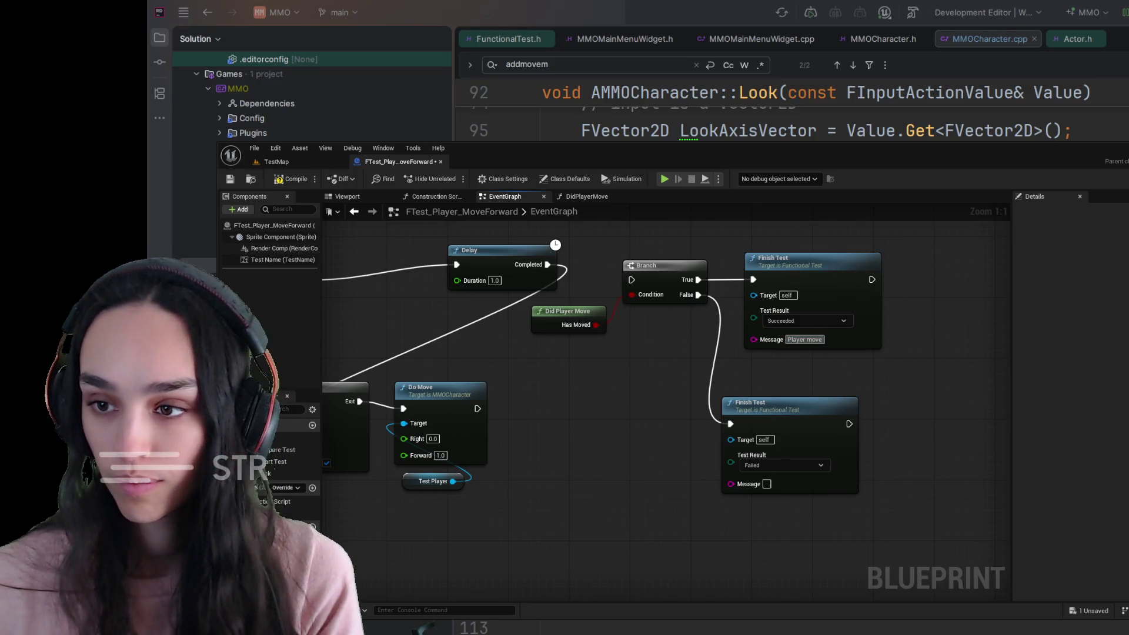
pyautogui.click(806, 339)
pyautogui.write('d!')
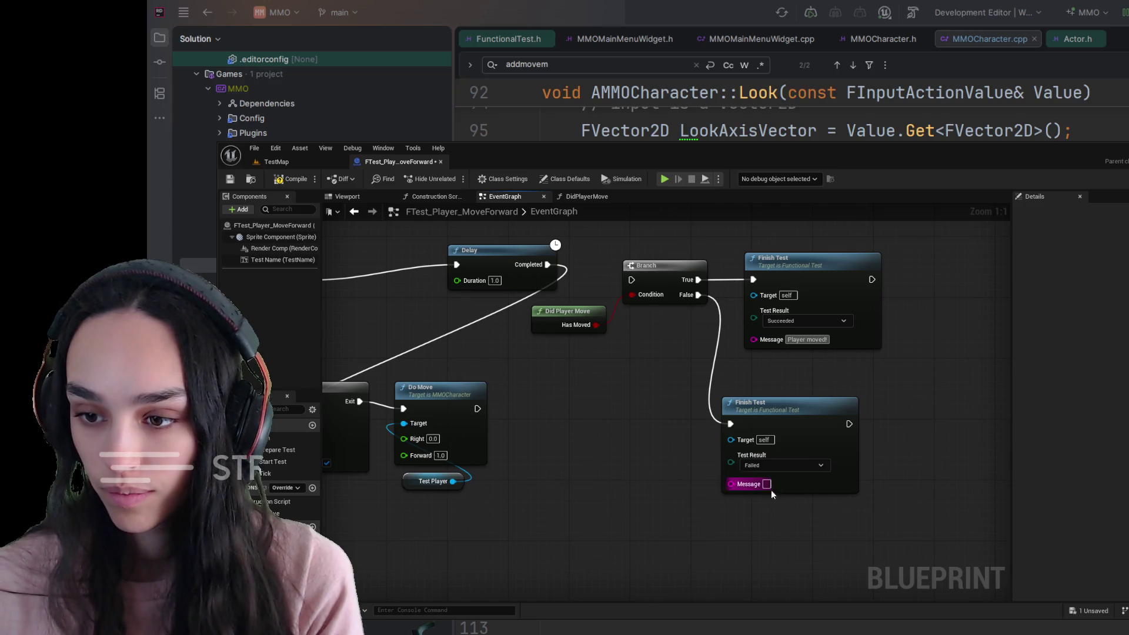
pyautogui.click(766, 484)
pyautogui.write("layer didn't move!")
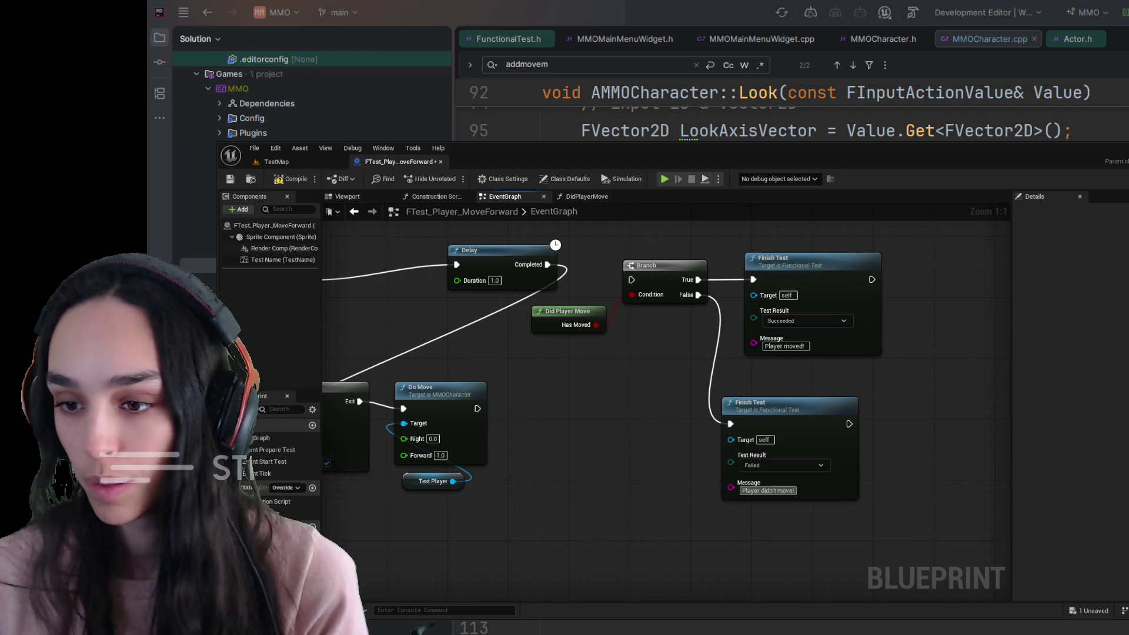
pyautogui.press('Return')
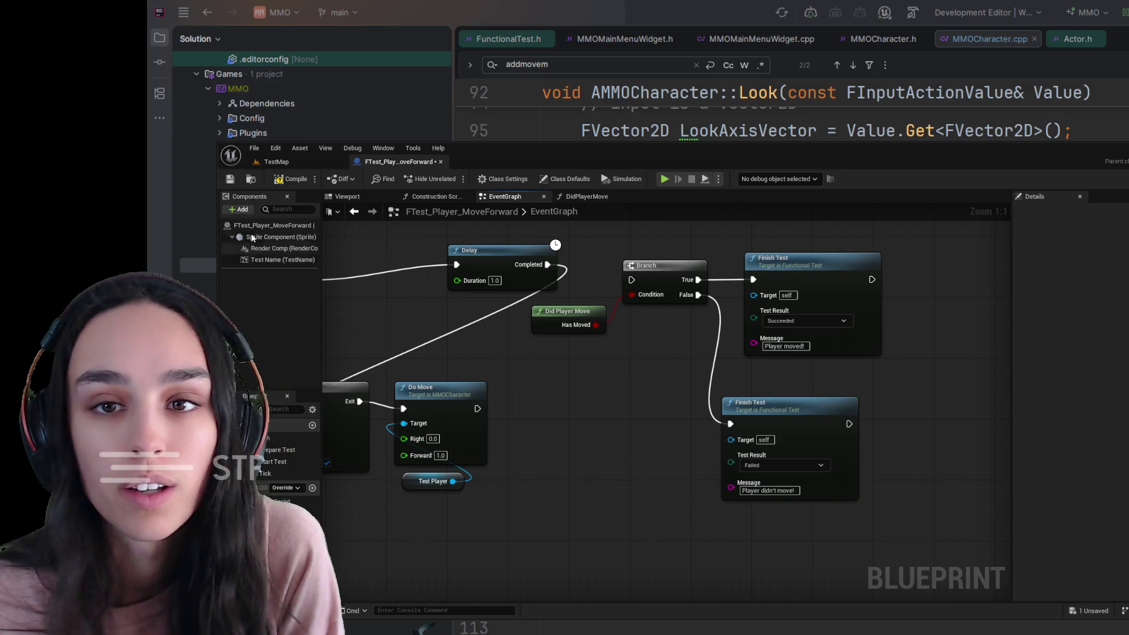
pyautogui.click(293, 180)
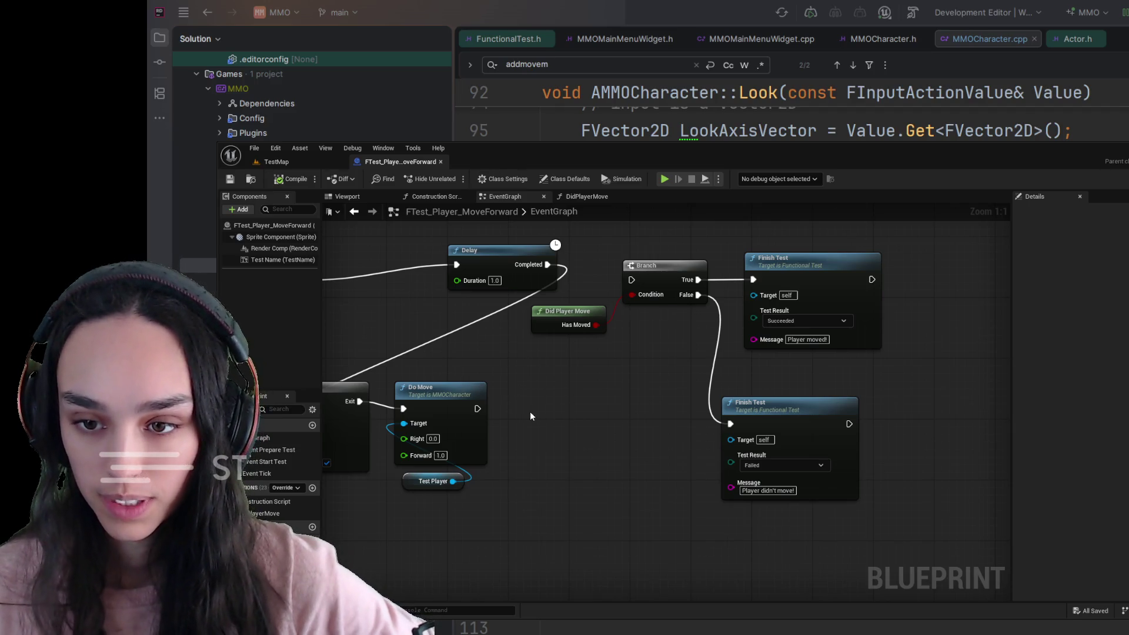
# Switch back to the TestMap level editor with Ctrl+Tab.
pyautogui.hotkey('ctrl', 'Tab')
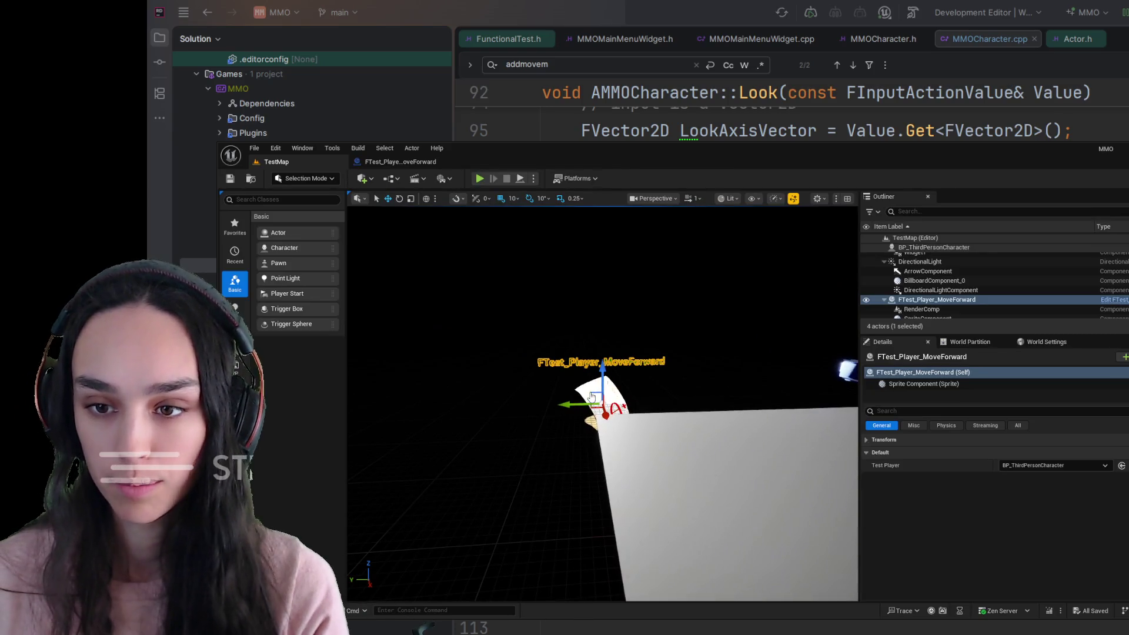
# Frame the floor and character, then run TestMap in Play In Editor with Alt+P.
pyautogui.moveTo(592, 400)
pyautogui.mouseDown()
pyautogui.moveTo(564, 400)
pyautogui.moveTo(617, 401)
pyautogui.mouseUp()
pyautogui.moveTo(647, 211)
pyautogui.mouseDown()
pyautogui.moveTo(675, 209)
pyautogui.moveTo(647, 223)
pyautogui.moveTo(717, 246)
pyautogui.moveTo(710, 365)
pyautogui.mouseUp()
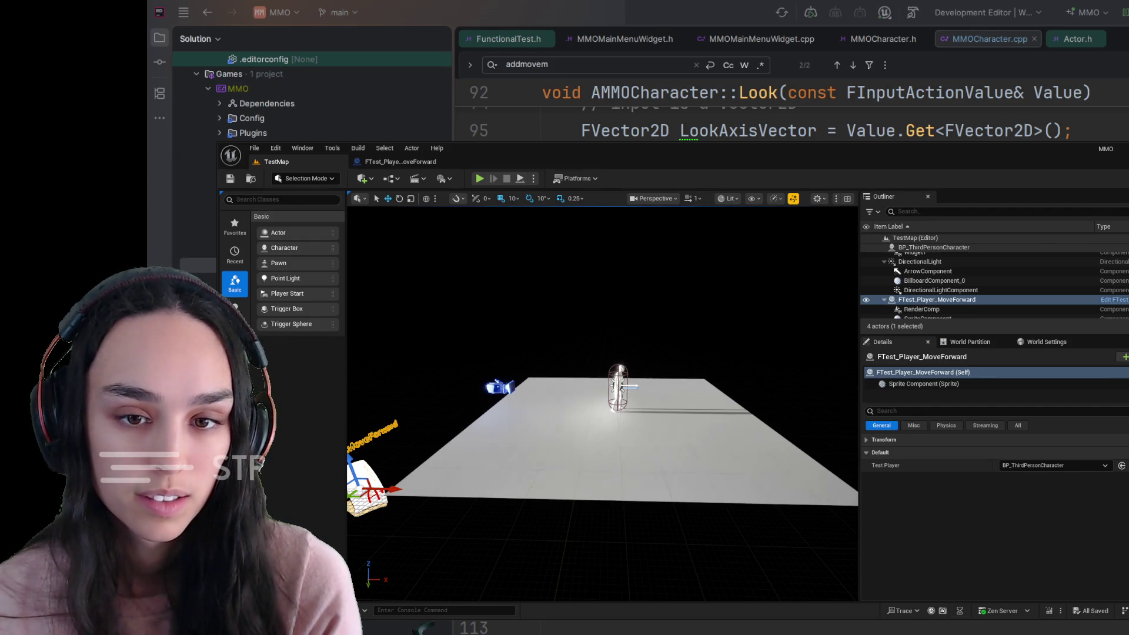
pyautogui.hotkey('alt', 'p')
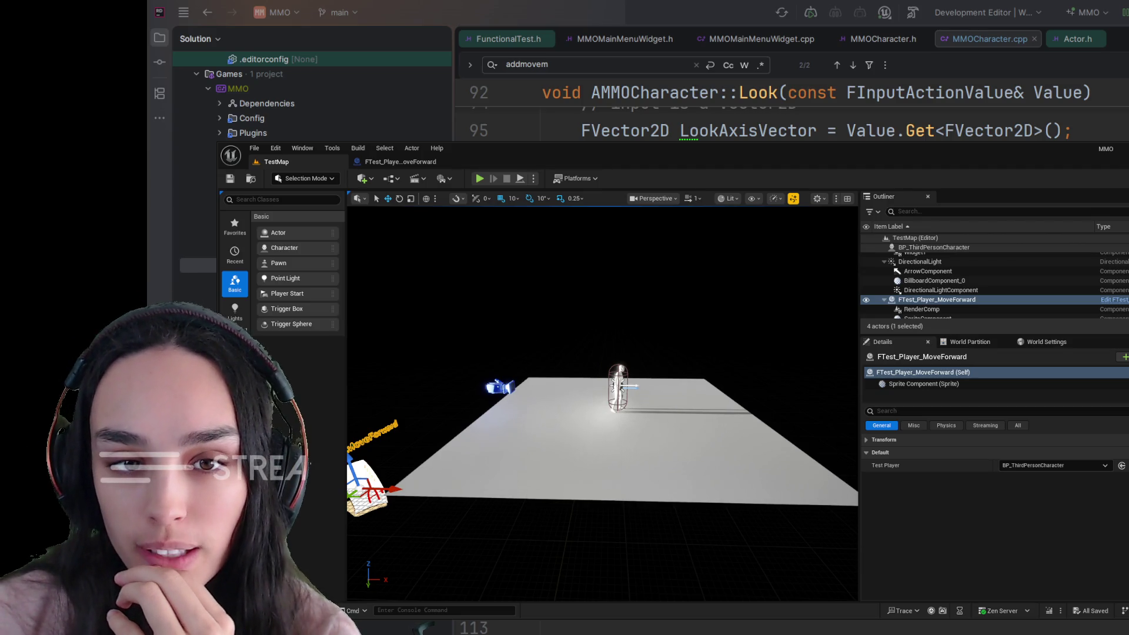
pyautogui.hotkey('alt', 'p')
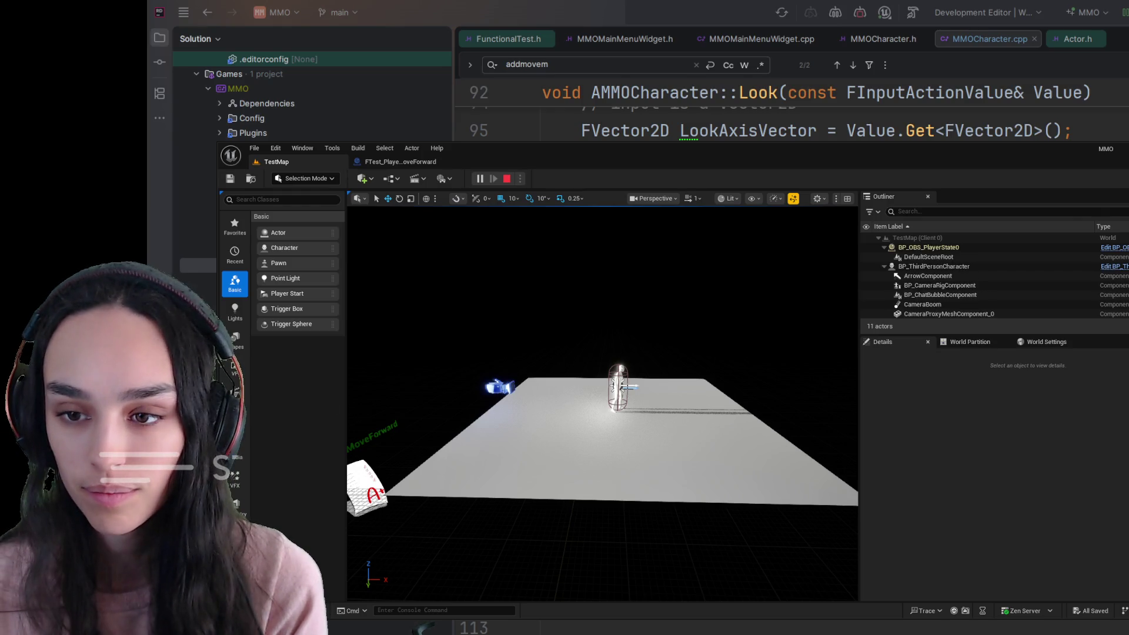
# Filter BP_ThirdPersonCharacter's Details by 'poss' to show Auto Possess Player Disabled, then stop the play session.
pyautogui.click(704, 455)
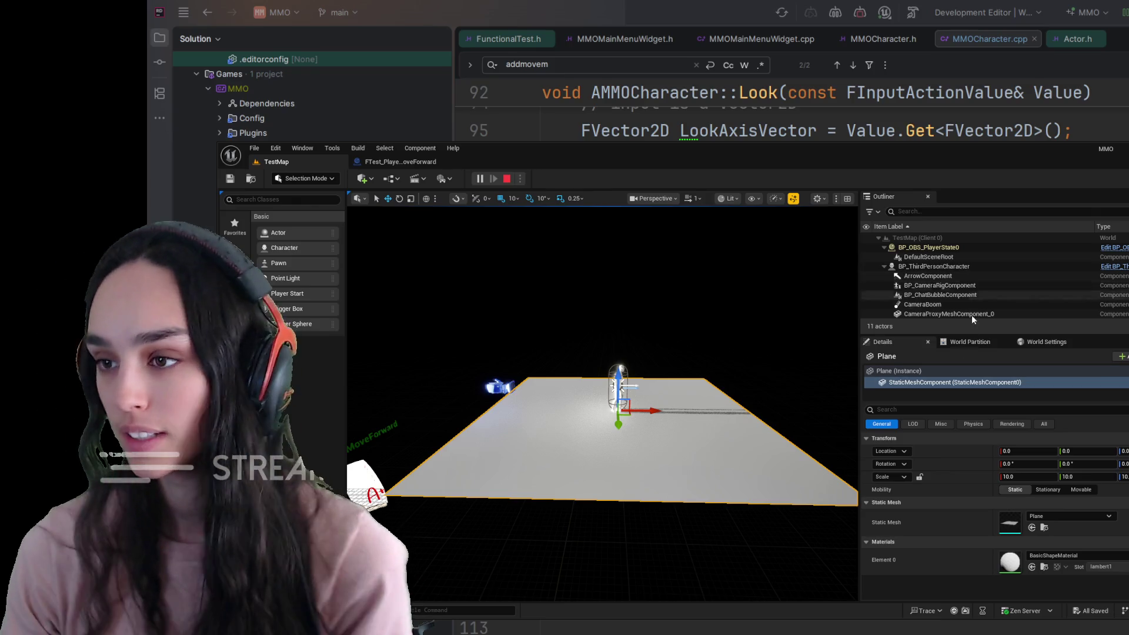
pyautogui.click(941, 409)
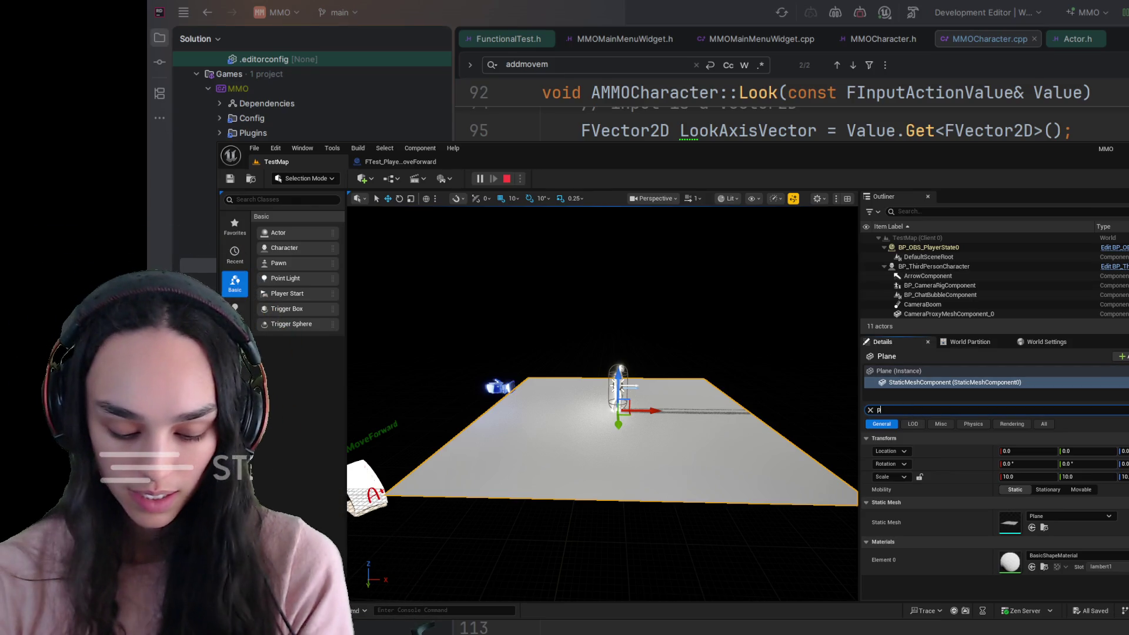
pyautogui.write('posess')
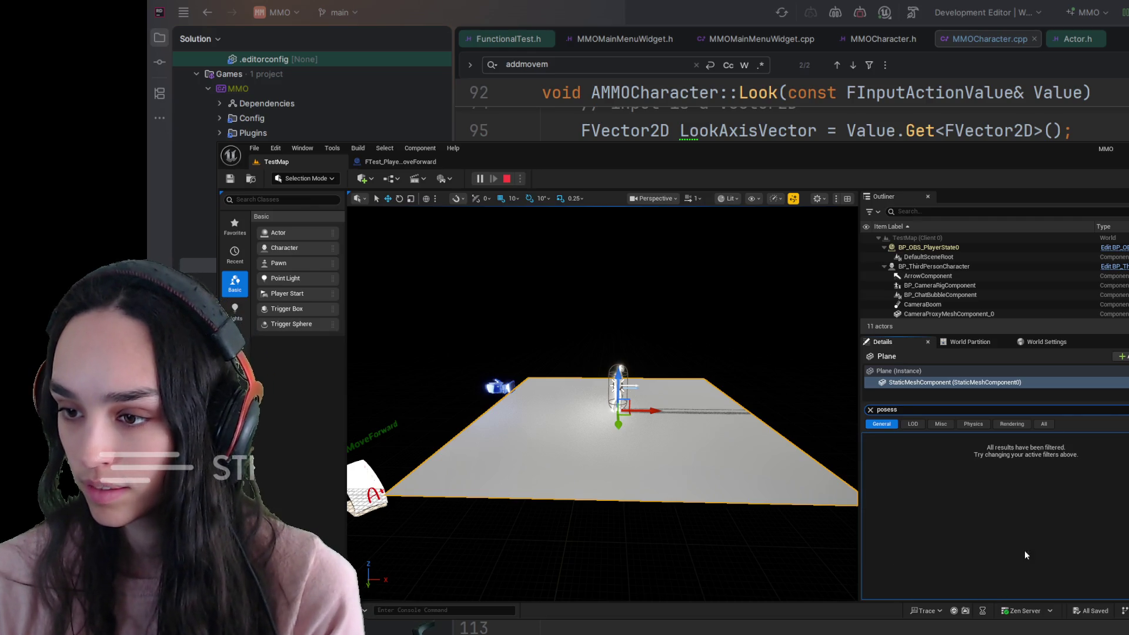
pyautogui.click(936, 265)
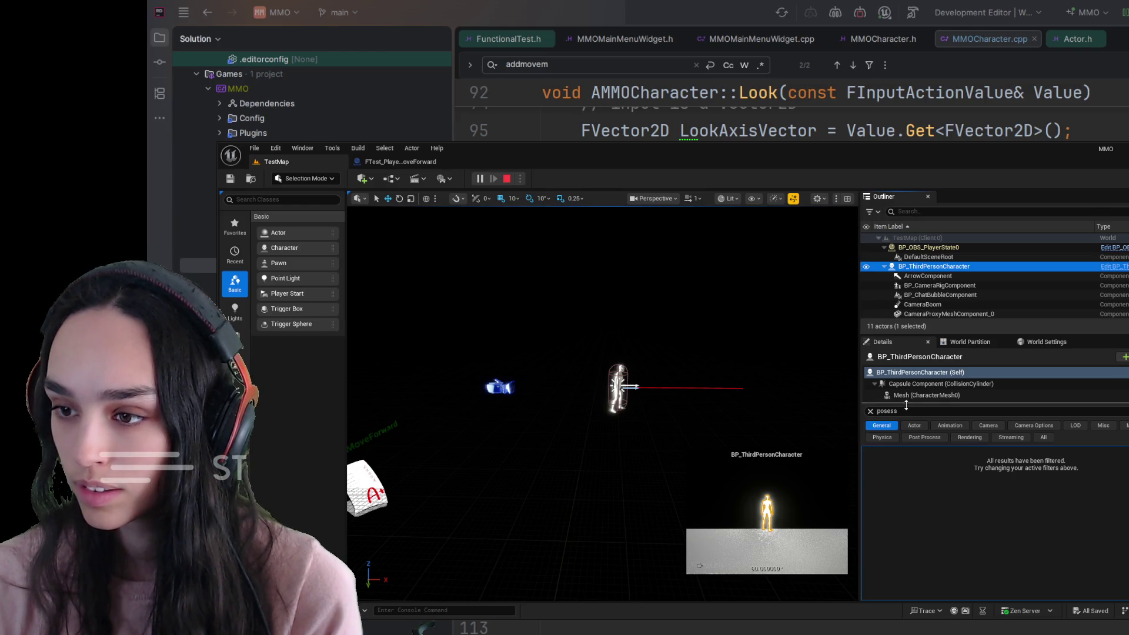
pyautogui.click(904, 410)
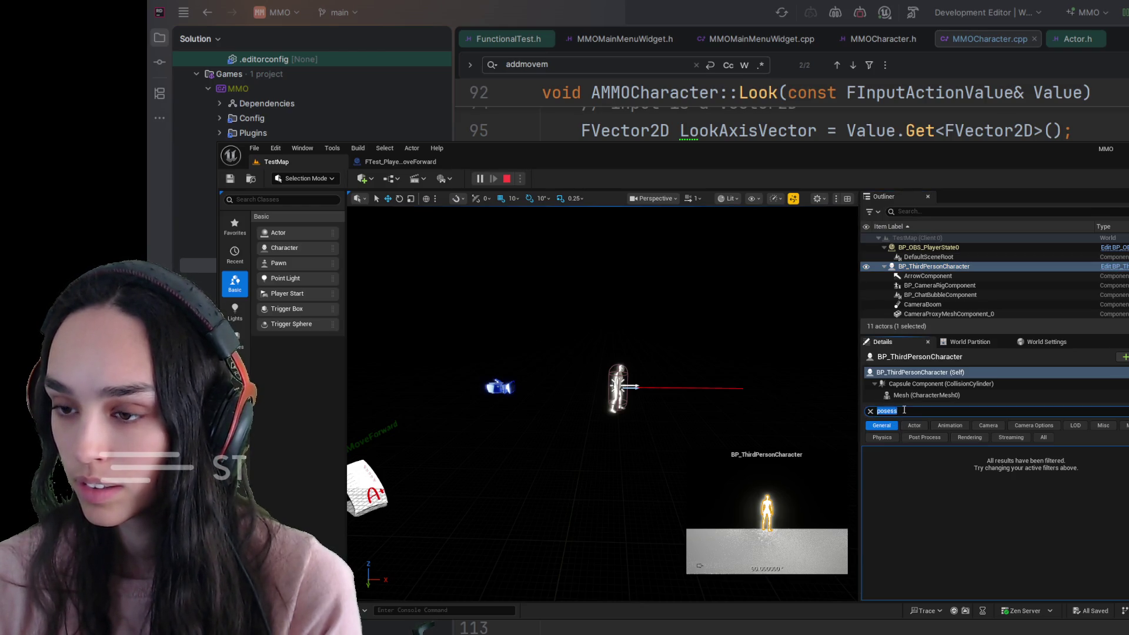
pyautogui.hotkey('ctrl', 'a')
pyautogui.press('BackSpace')
pyautogui.write('poss')
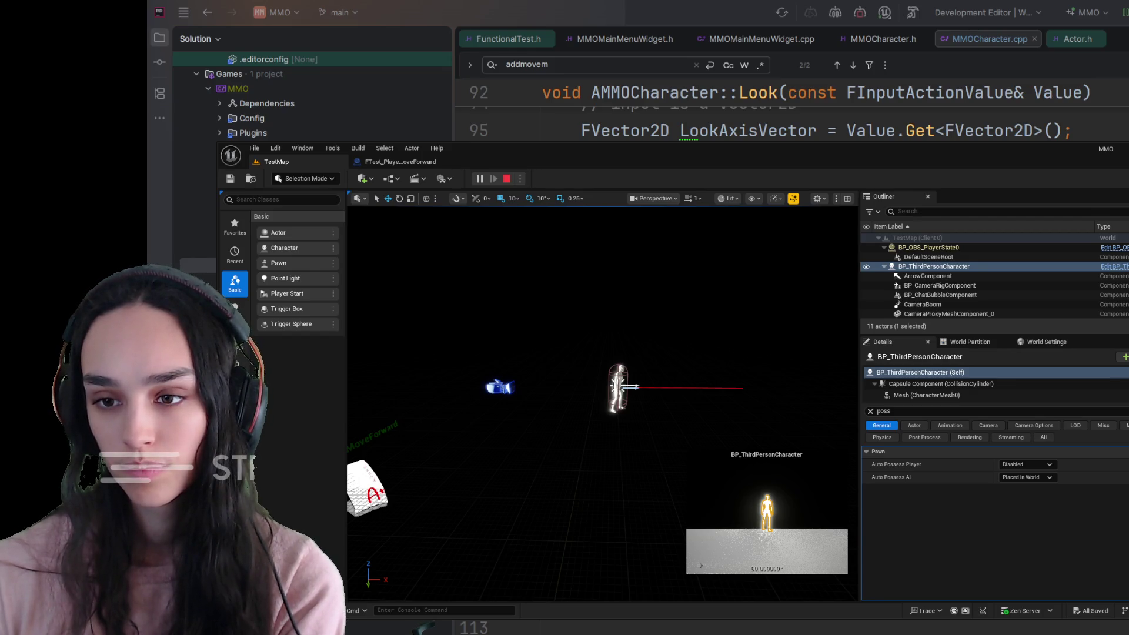
pyautogui.press('Escape')
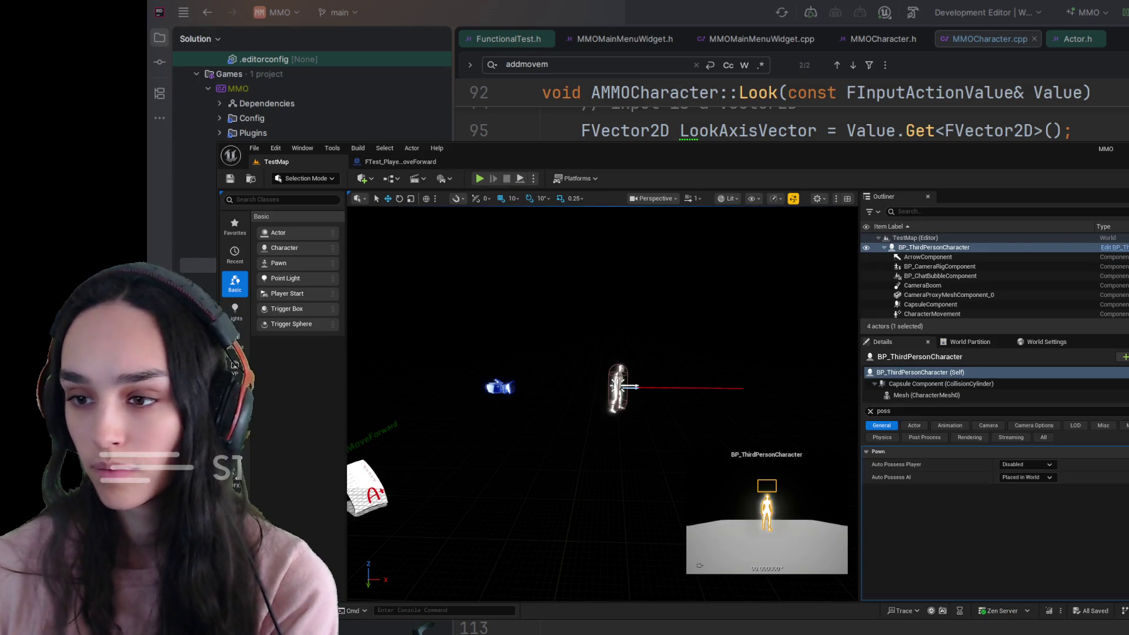
pyautogui.hotkey('alt', 'Tab')
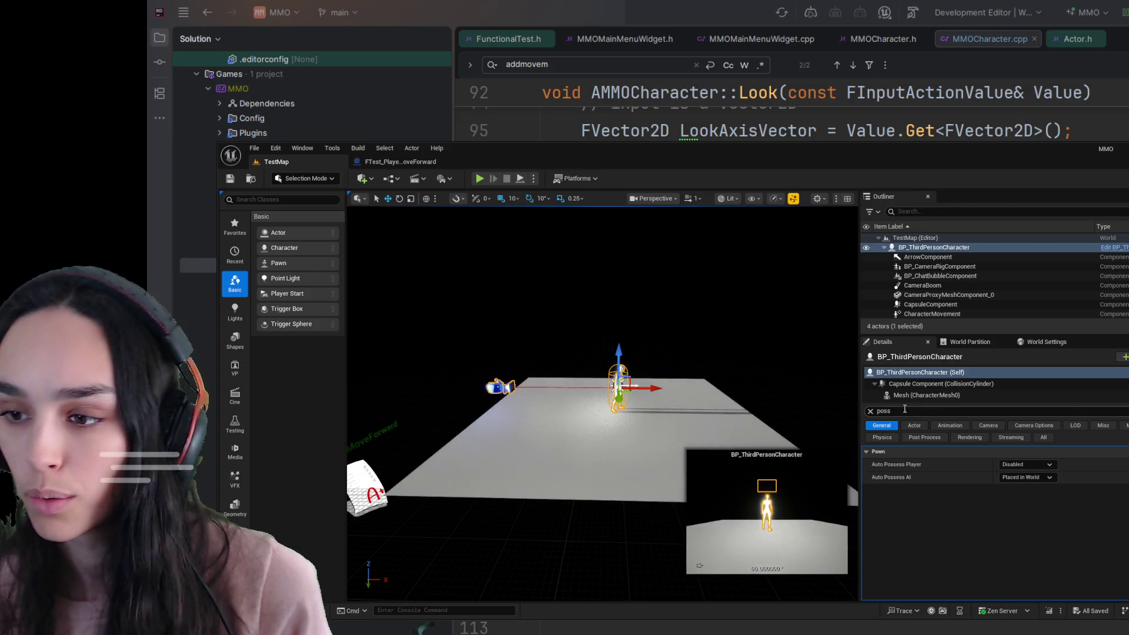
pyautogui.write('auto p')
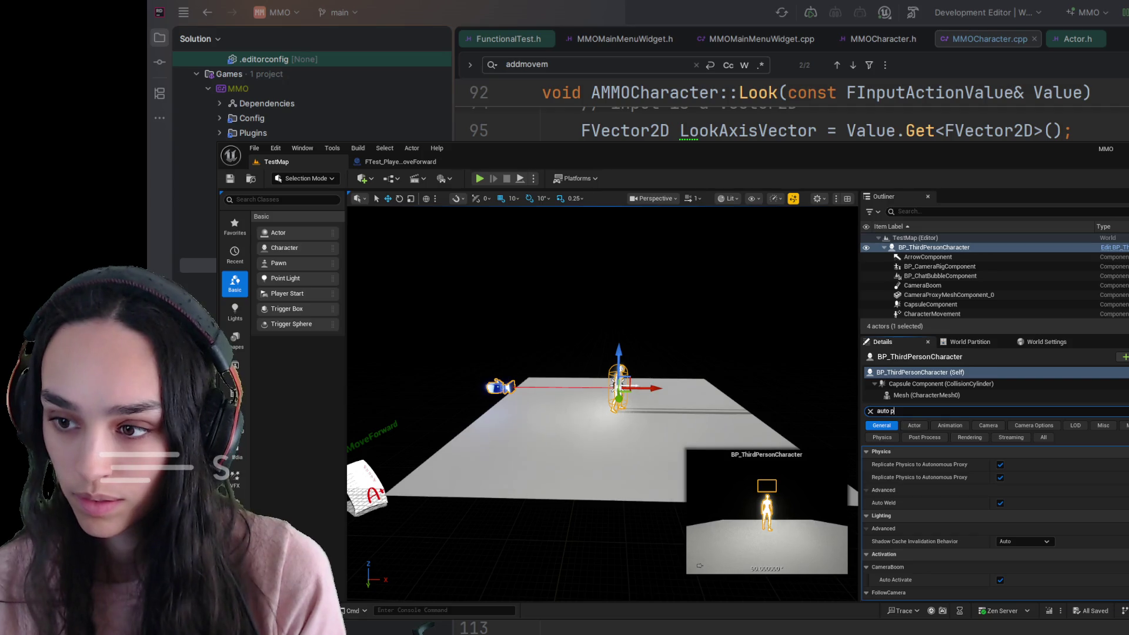
pyautogui.write('os')
pyautogui.write('e')
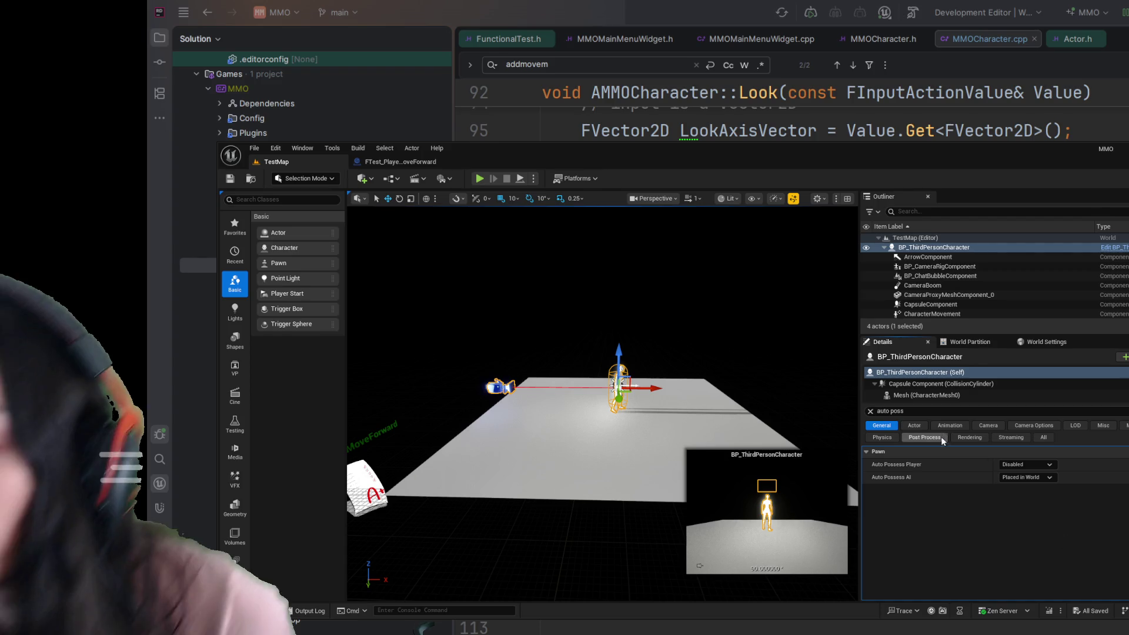
pyautogui.click(929, 415)
pyautogui.hotkey('ctrl', 'a')
pyautogui.write('im')
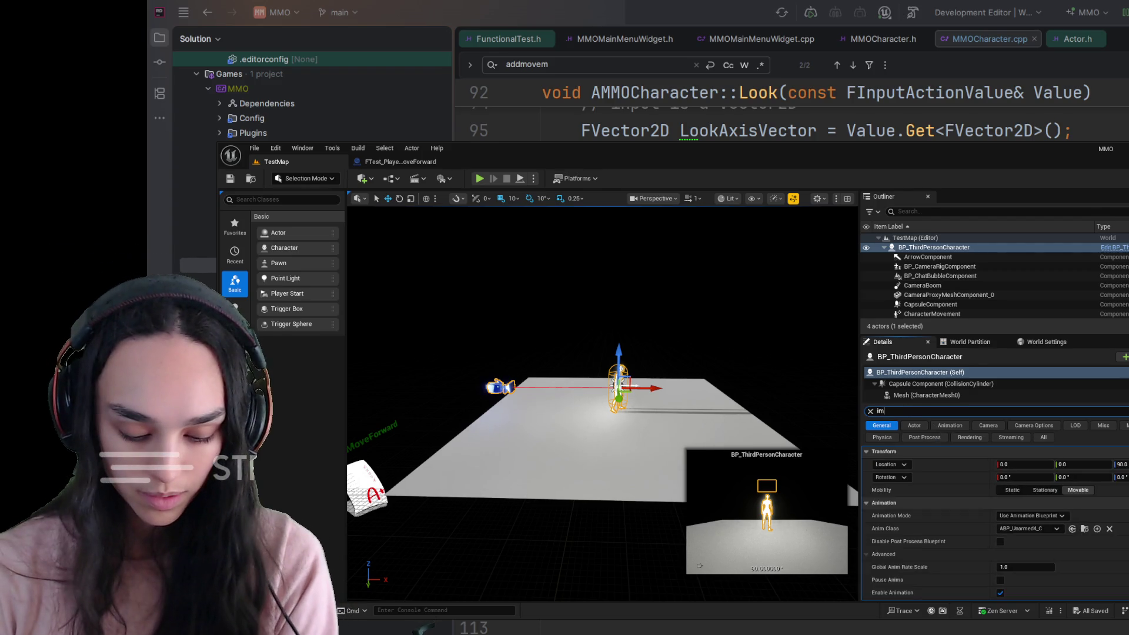
pyautogui.write('t')
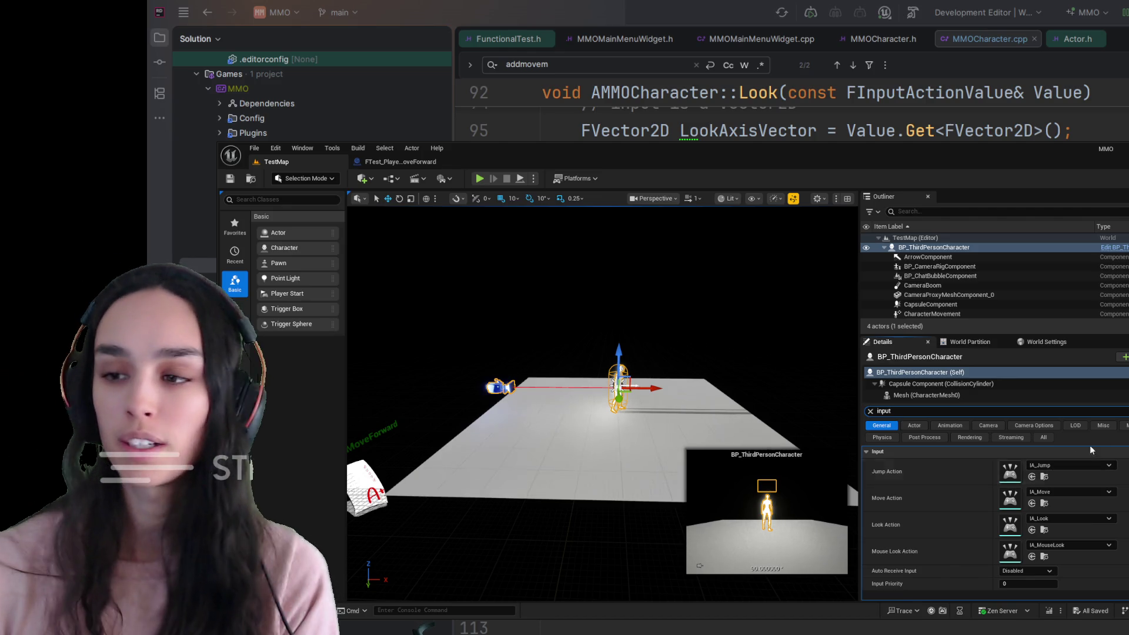
pyautogui.click(870, 411)
pyautogui.scroll(-4, 925, 263)
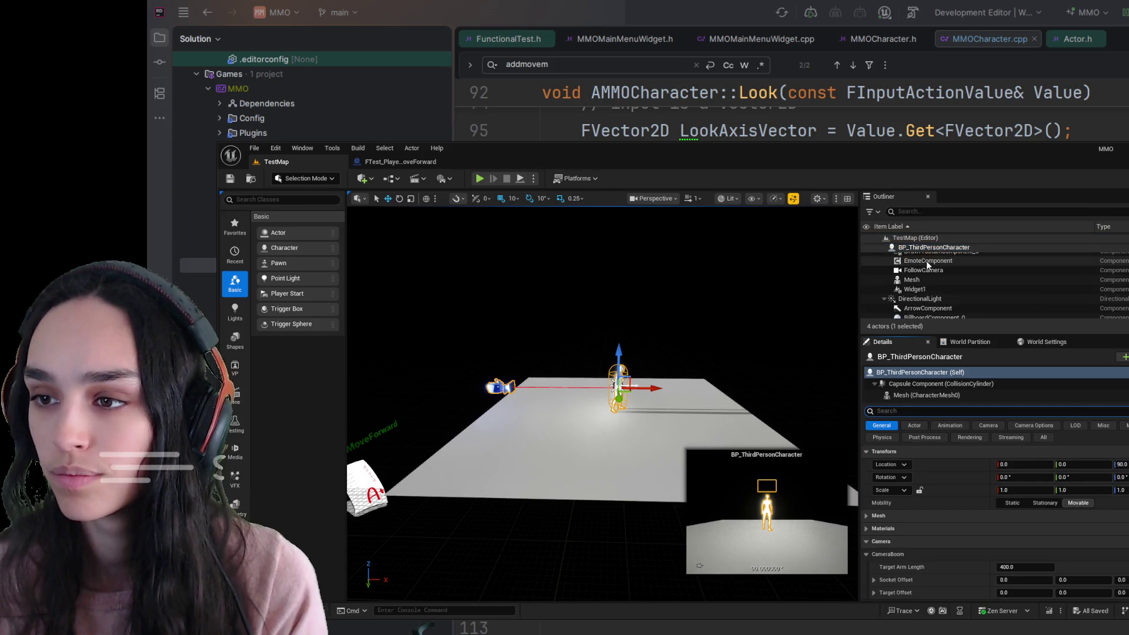
pyautogui.scroll(4, 938, 288)
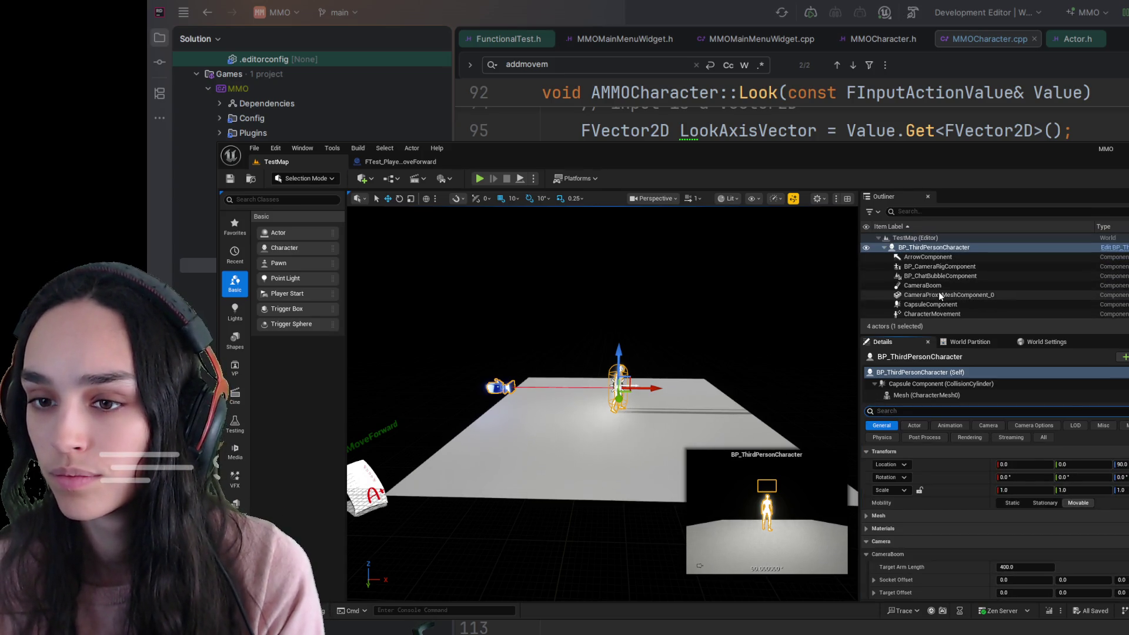
pyautogui.click(613, 412)
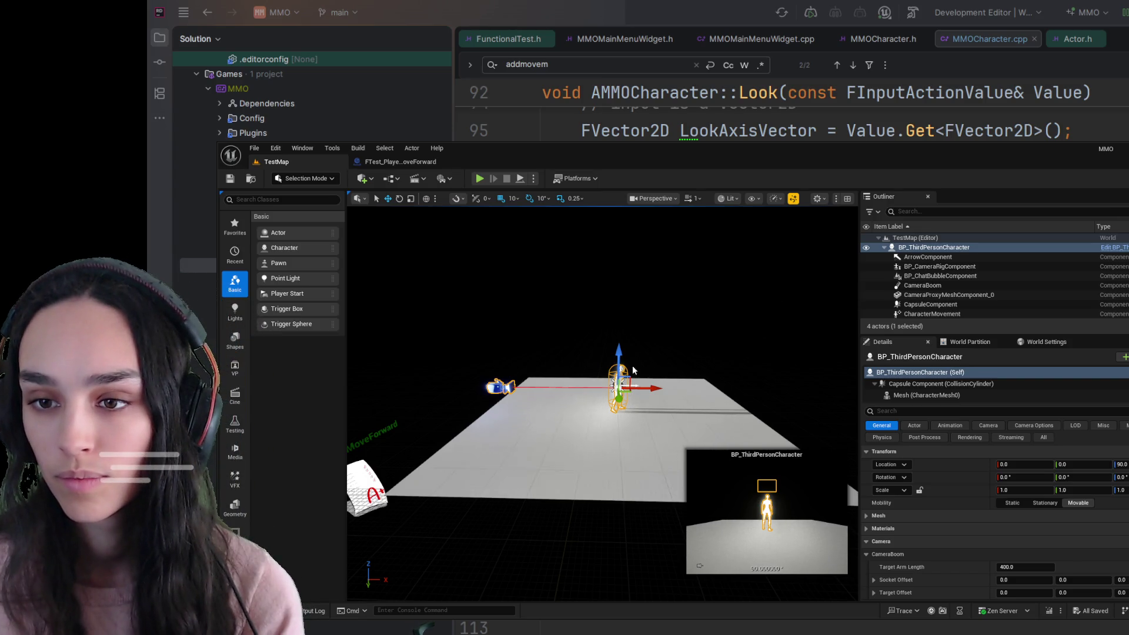
pyautogui.hotkey('alt', 's')
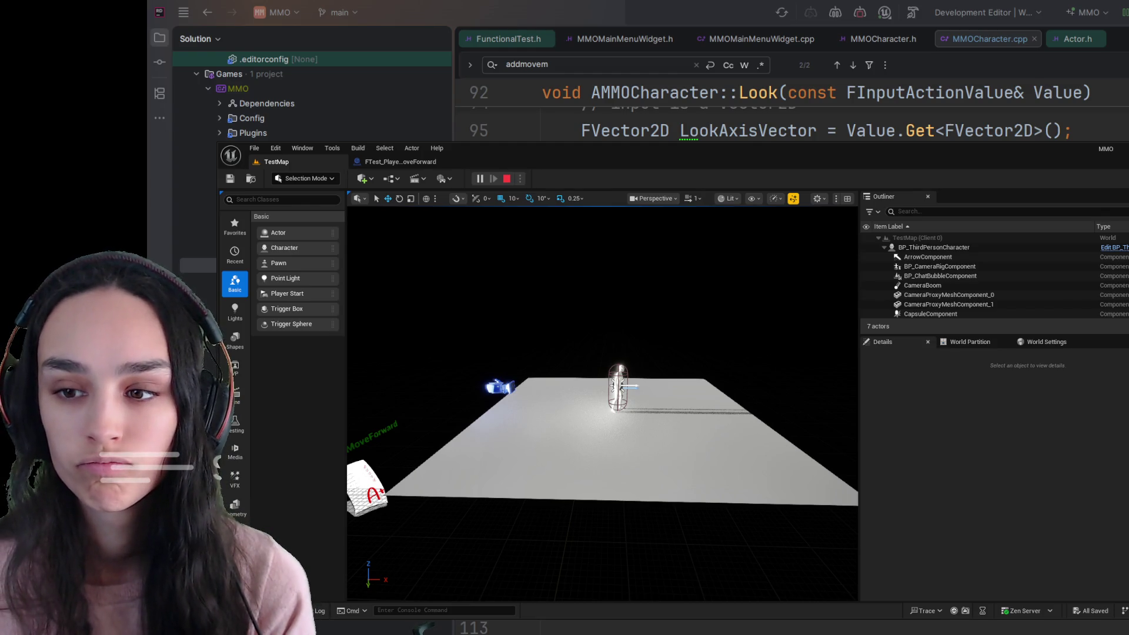
pyautogui.press('Escape')
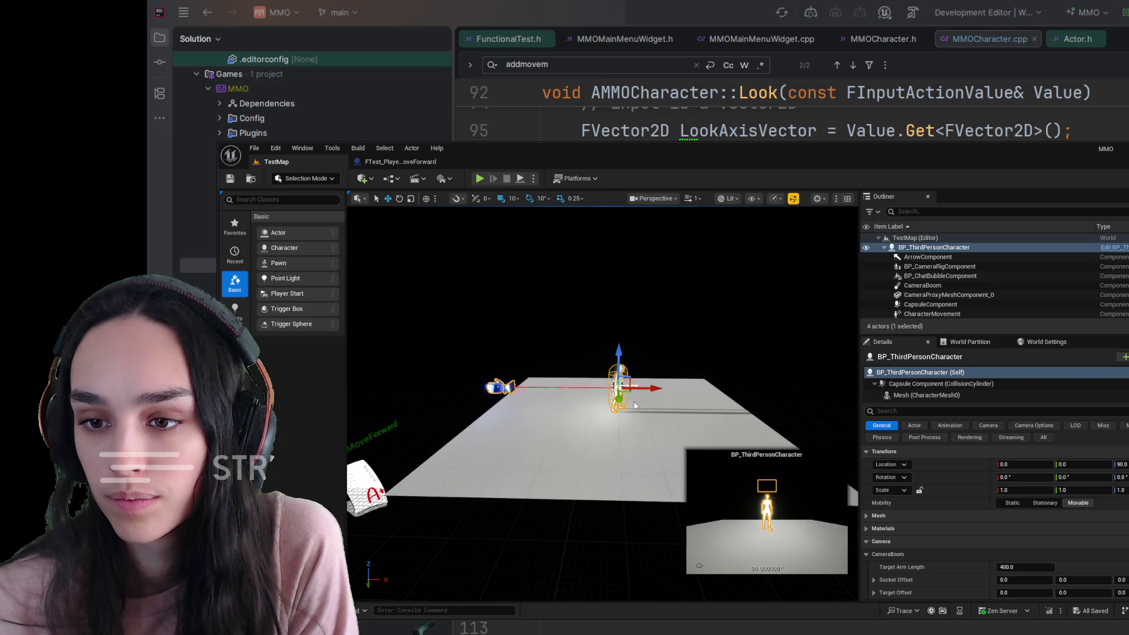
pyautogui.hotkey('alt', 'p')
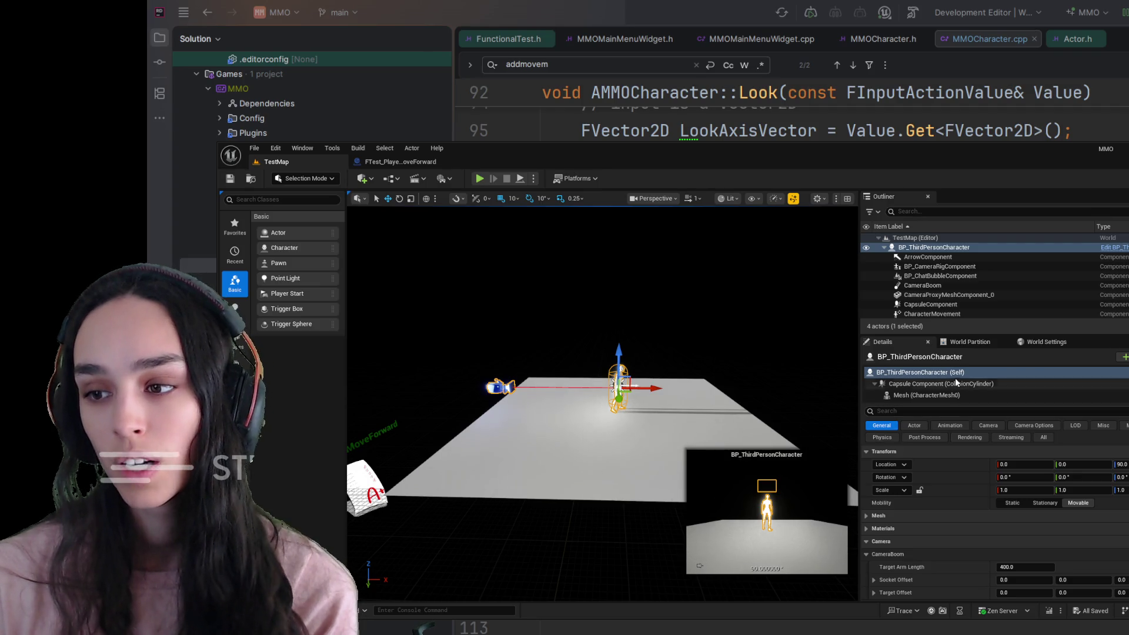
# Show the World Partition panel, which reports World Partition is disabled for TestMap.
pyautogui.click(964, 343)
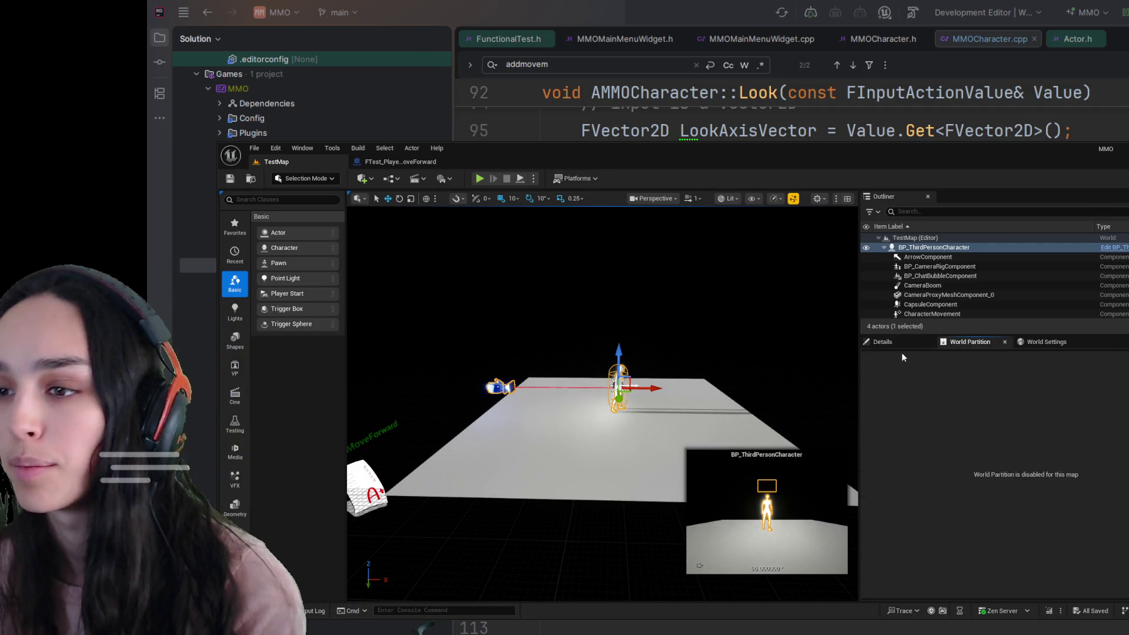
# Set GameMode Override to FunctionalTestGameMode in World Settings and save TestMap.
pyautogui.click(891, 342)
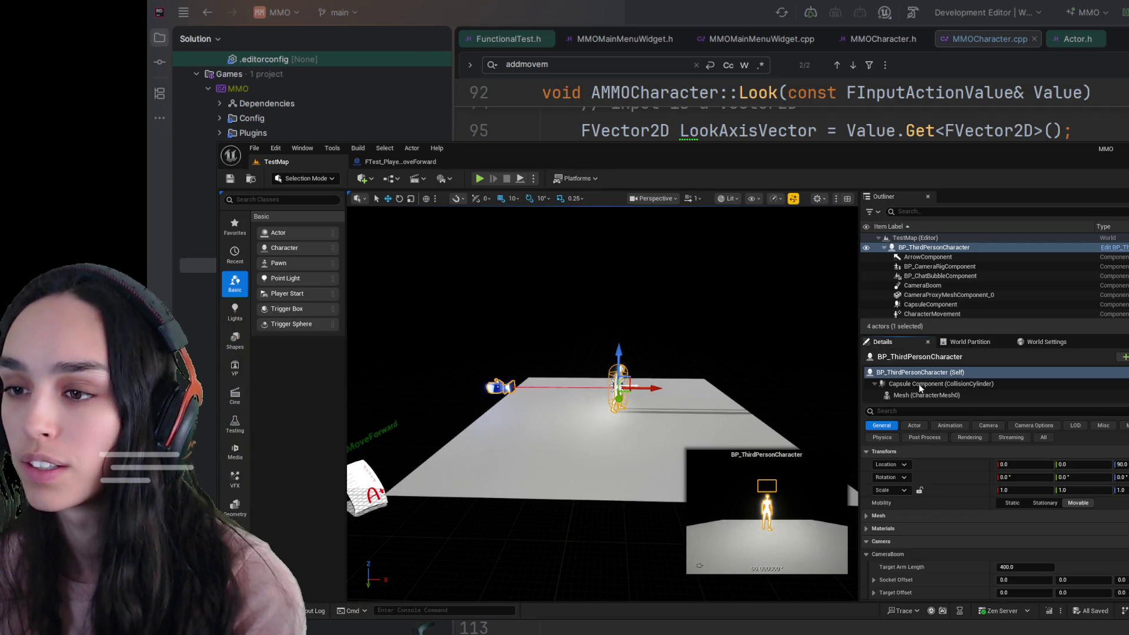
pyautogui.click(1055, 344)
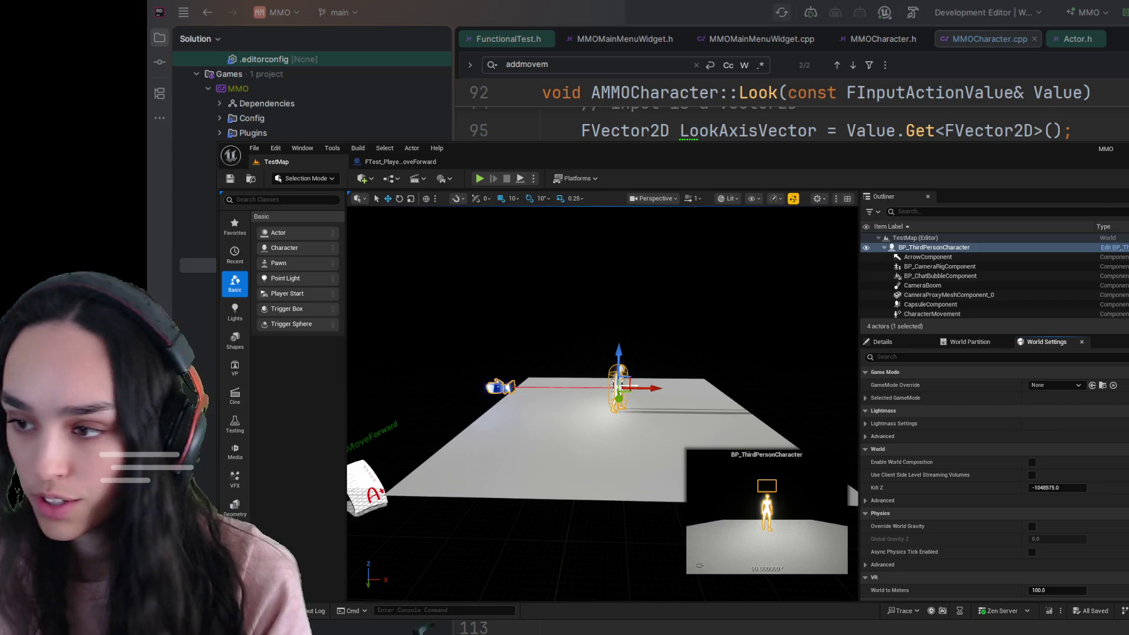
pyautogui.hotkey('ctrl', 'z')
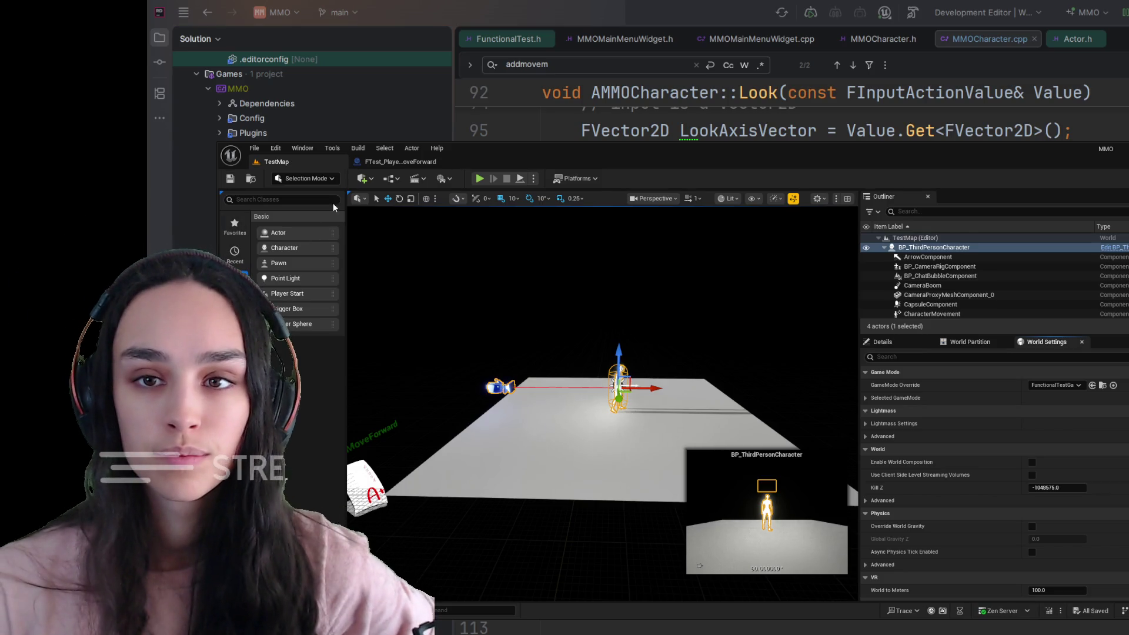
pyautogui.hotkey('ctrl', 's')
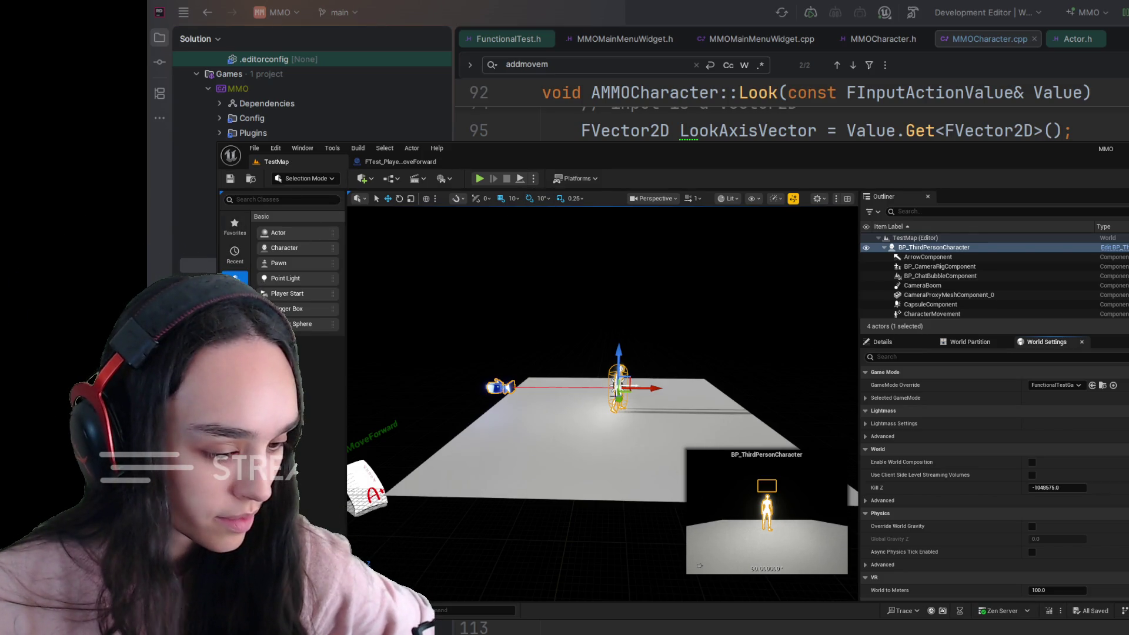
pyautogui.click(332, 149)
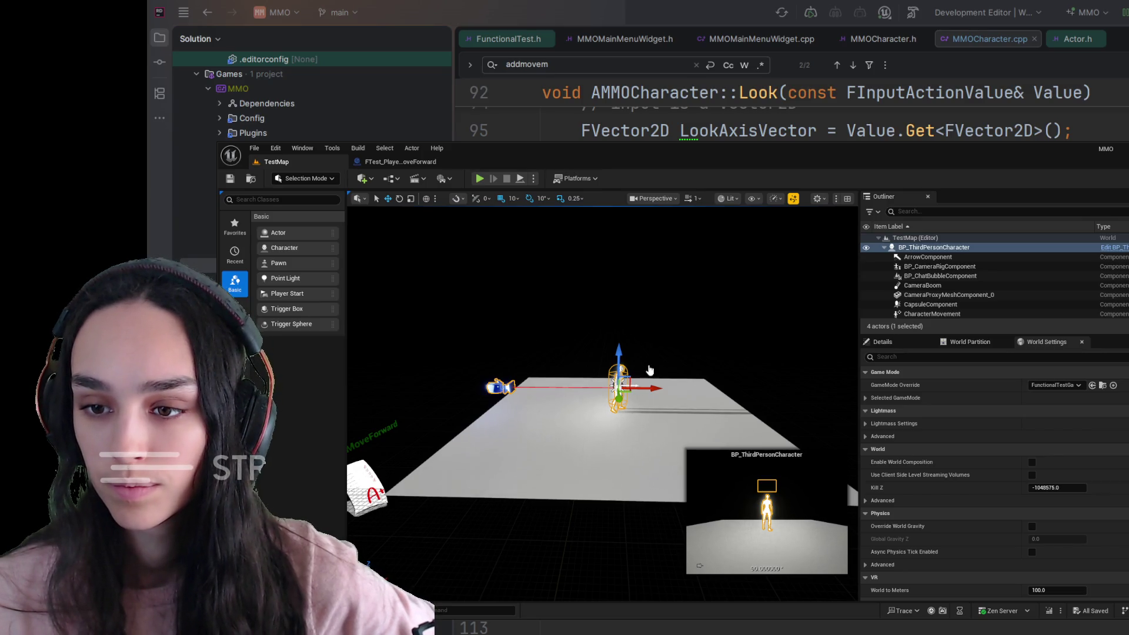
# After a quick simulation, drag BP_ThirdPersonCharacter along X to Location X 320.
pyautogui.hotkey('alt', 's')
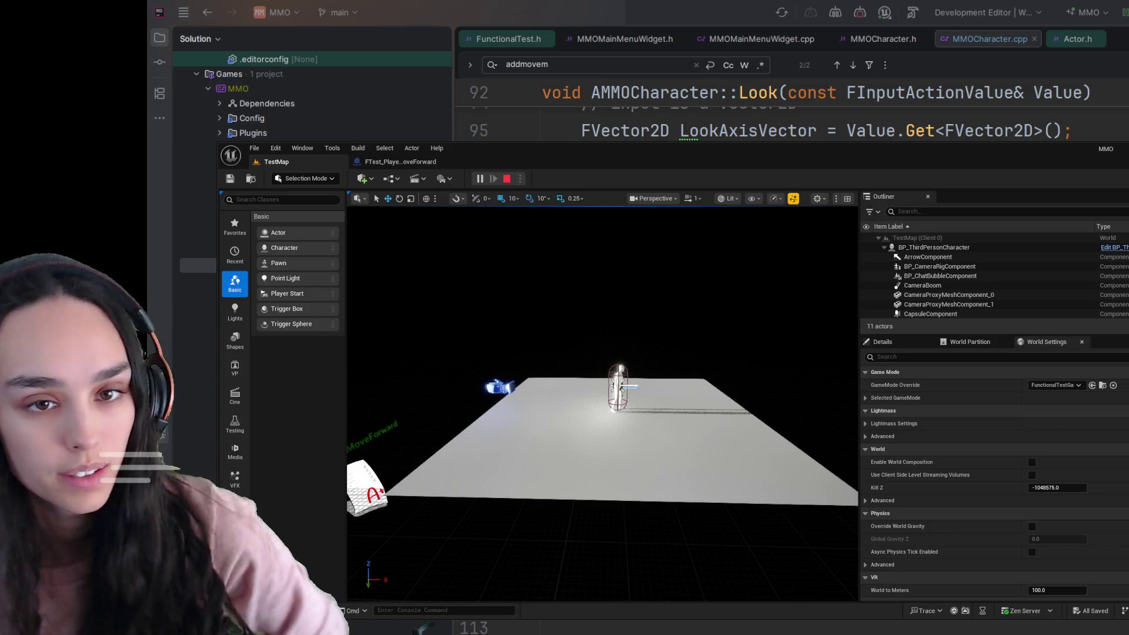
pyautogui.press('Escape')
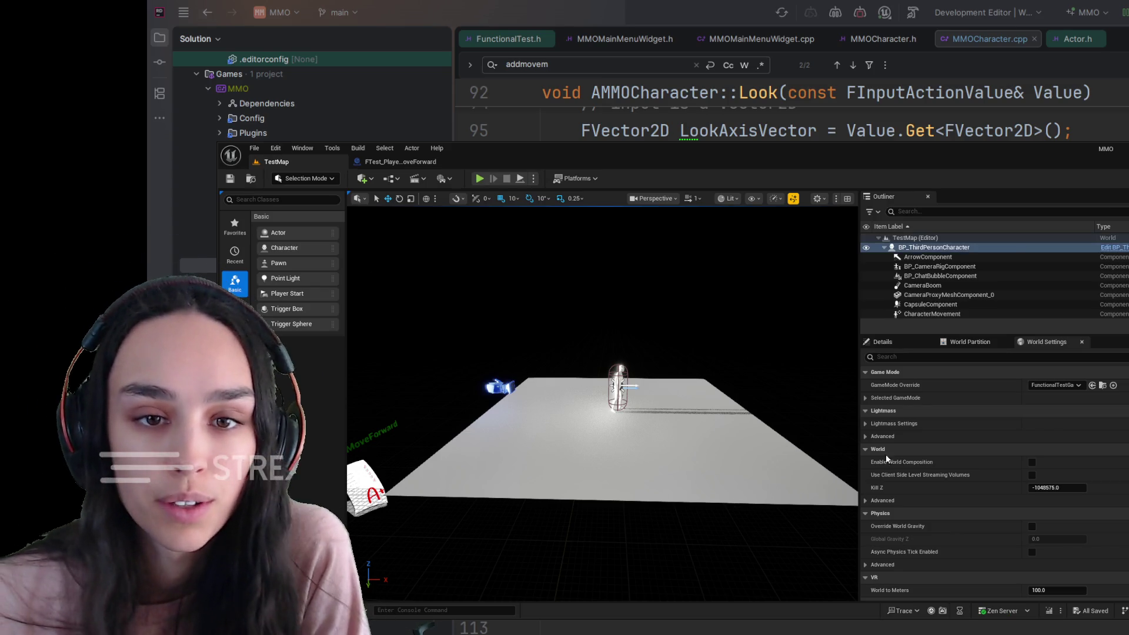
pyautogui.press('f')
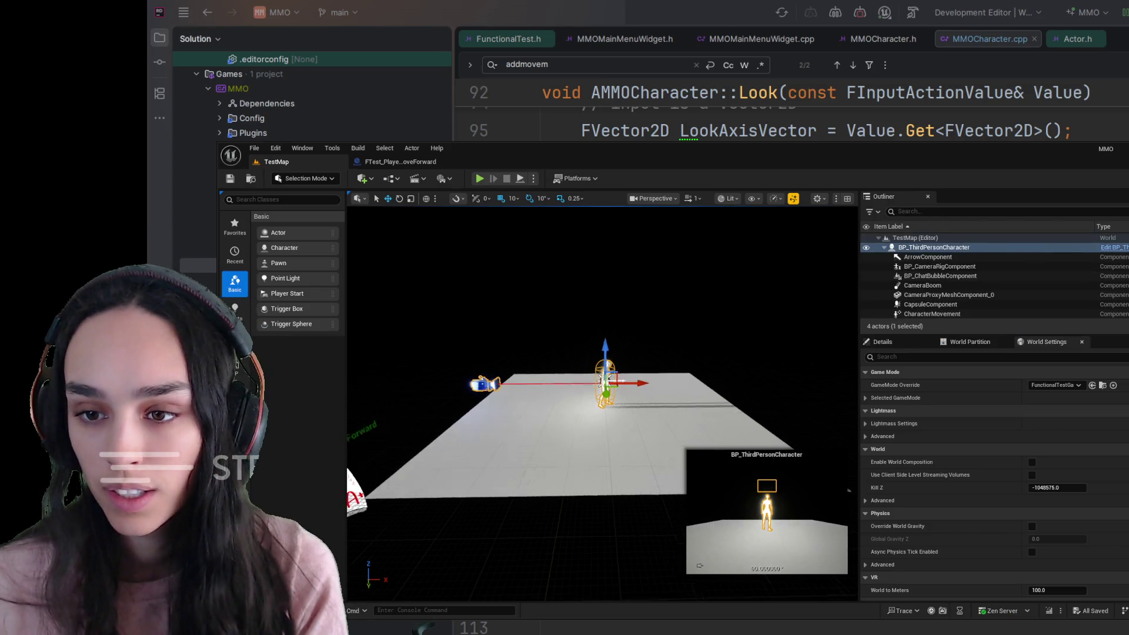
pyautogui.click(926, 340)
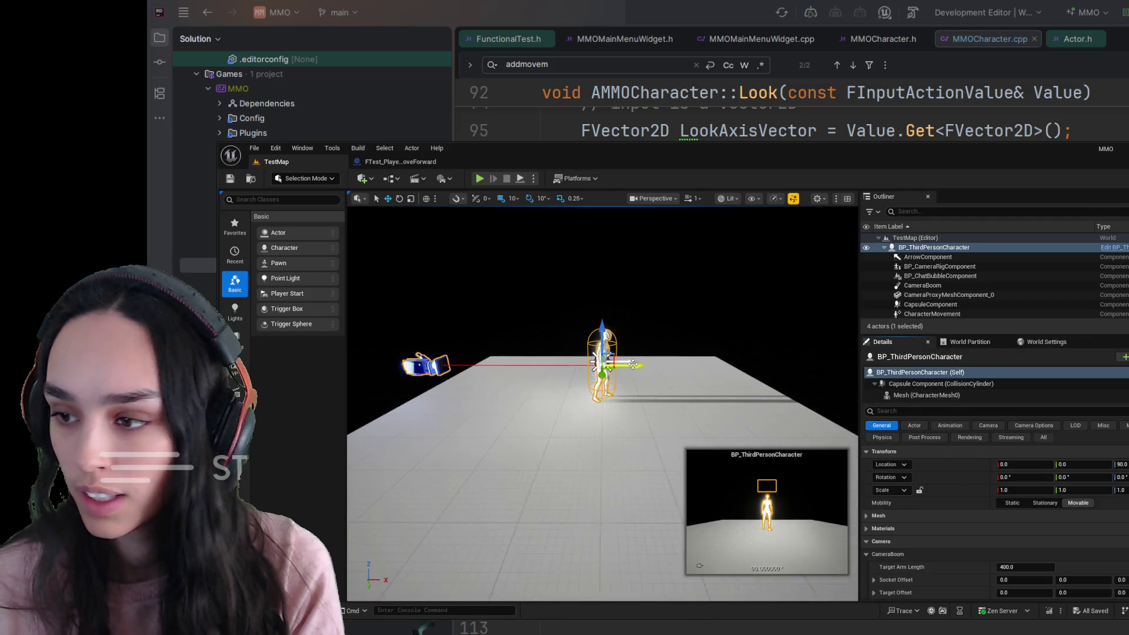
pyautogui.moveTo(633, 366); pyautogui.dragTo(807, 365)
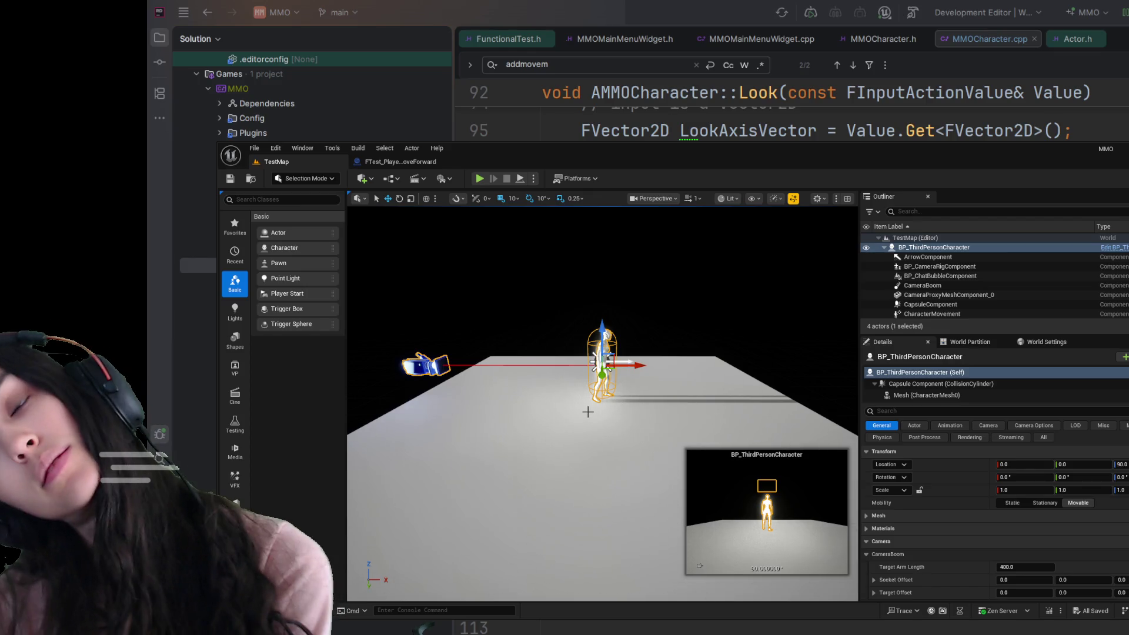
pyautogui.click(394, 161)
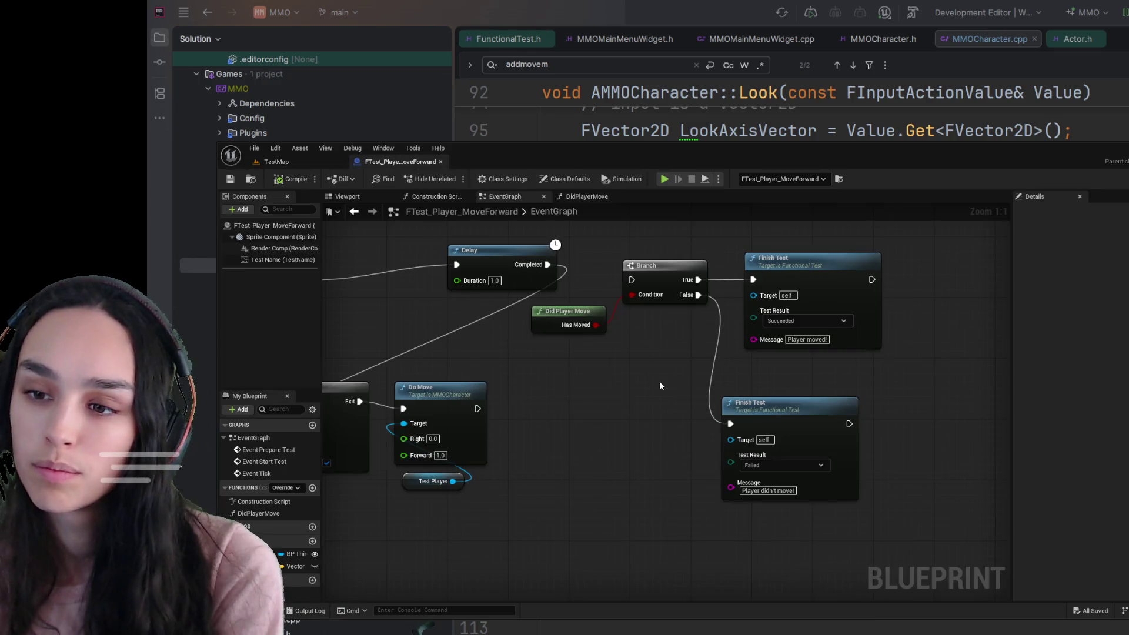
# Change DidPlayerMove's distance threshold from 50.0 to 1.0, save, and return to TestMap.
pyautogui.scroll(2, 658, 381)
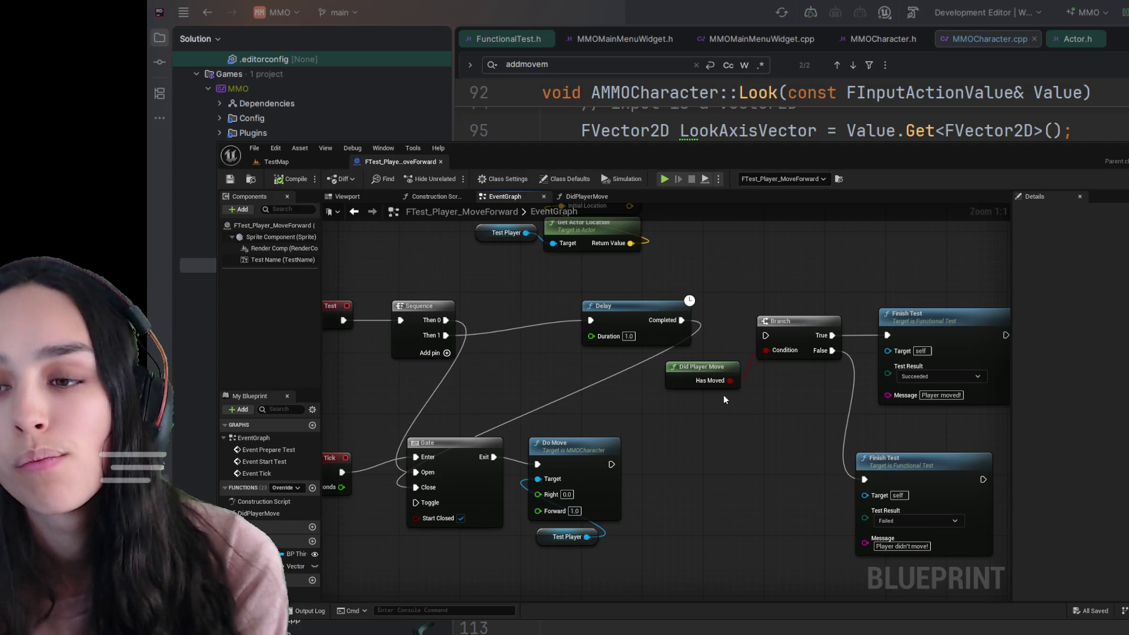
pyautogui.doubleClick(706, 376)
pyautogui.click(844, 385)
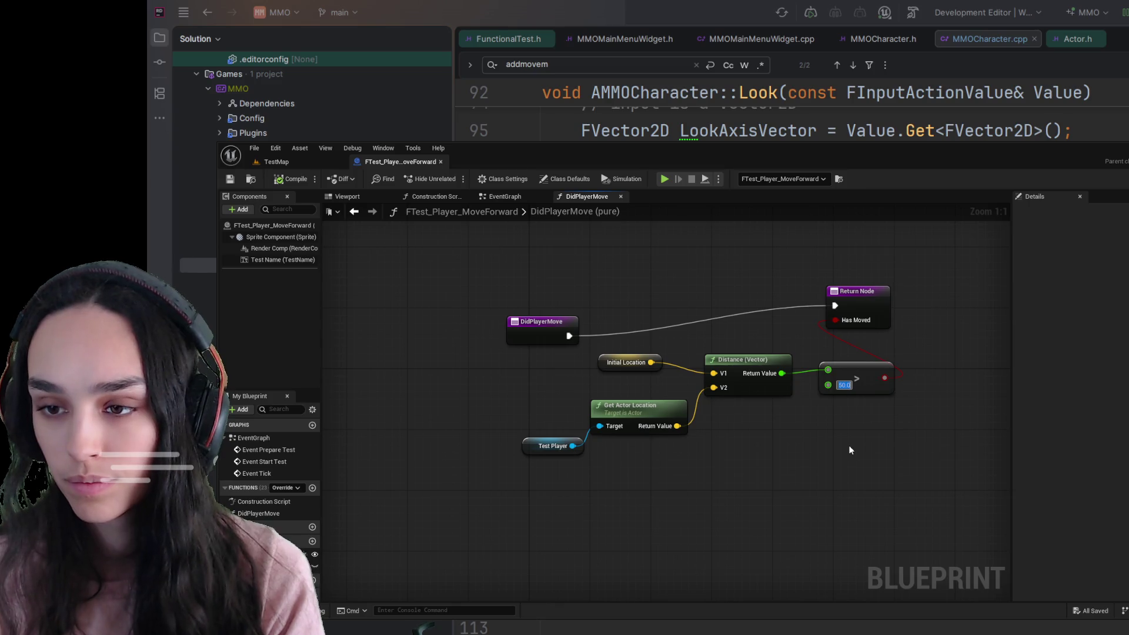
pyautogui.write('1')
pyautogui.press('Return')
pyautogui.click(229, 180)
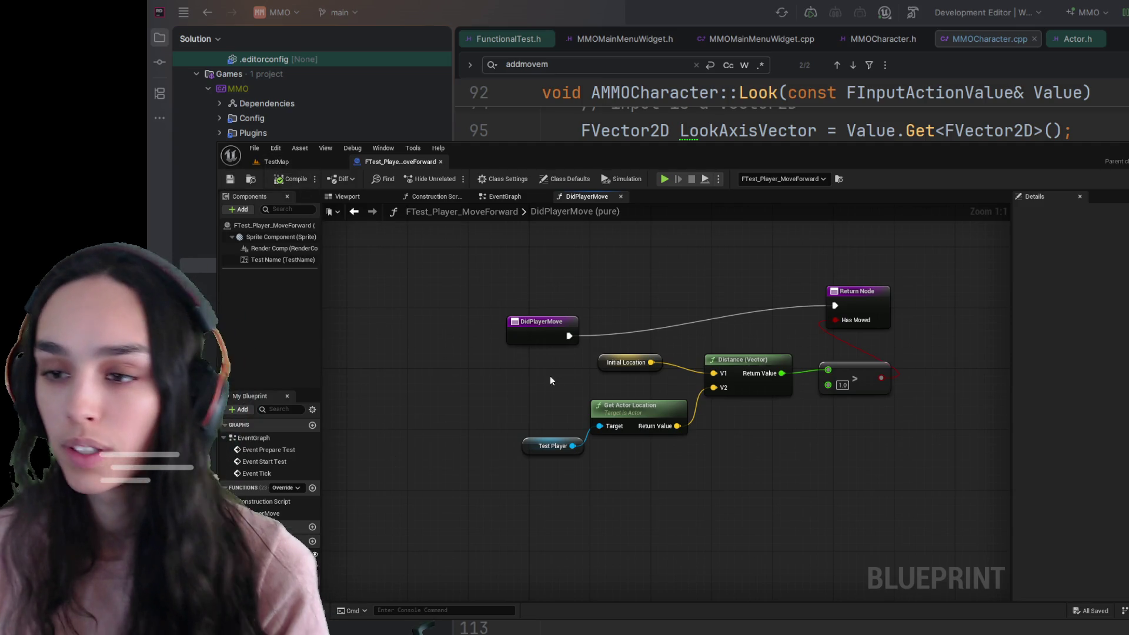
pyautogui.click(280, 163)
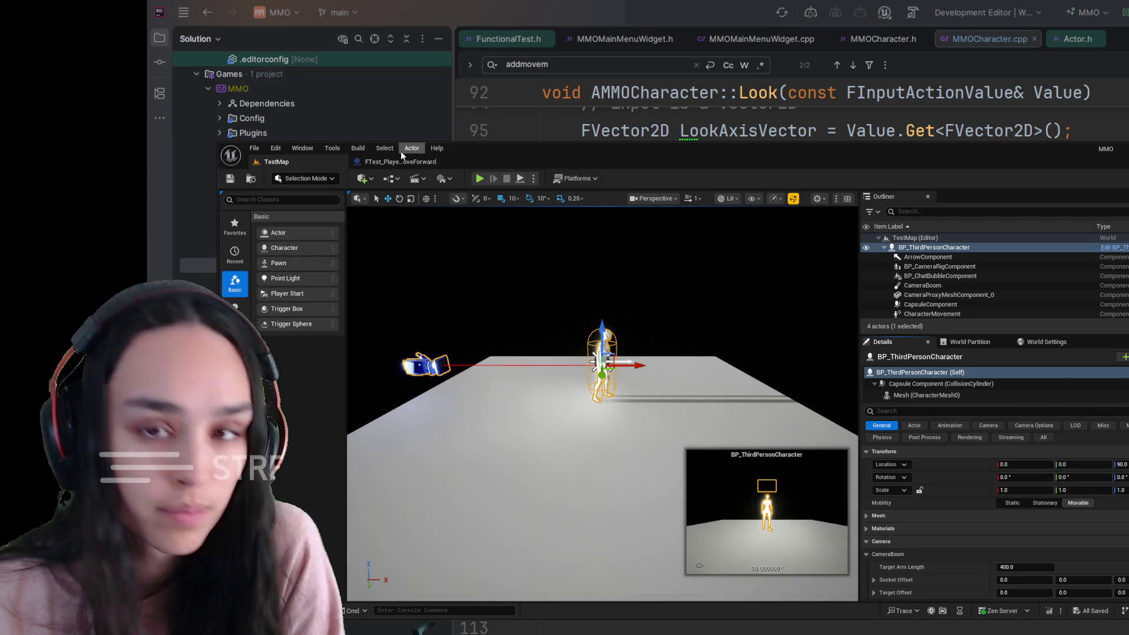
pyautogui.click(332, 149)
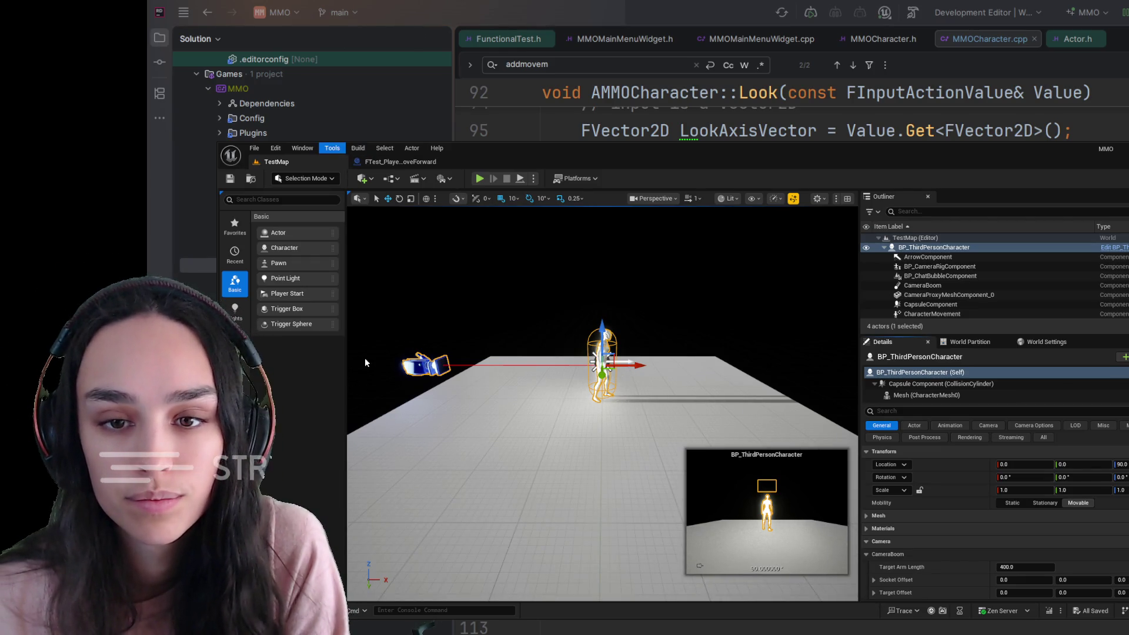
pyautogui.click(402, 390)
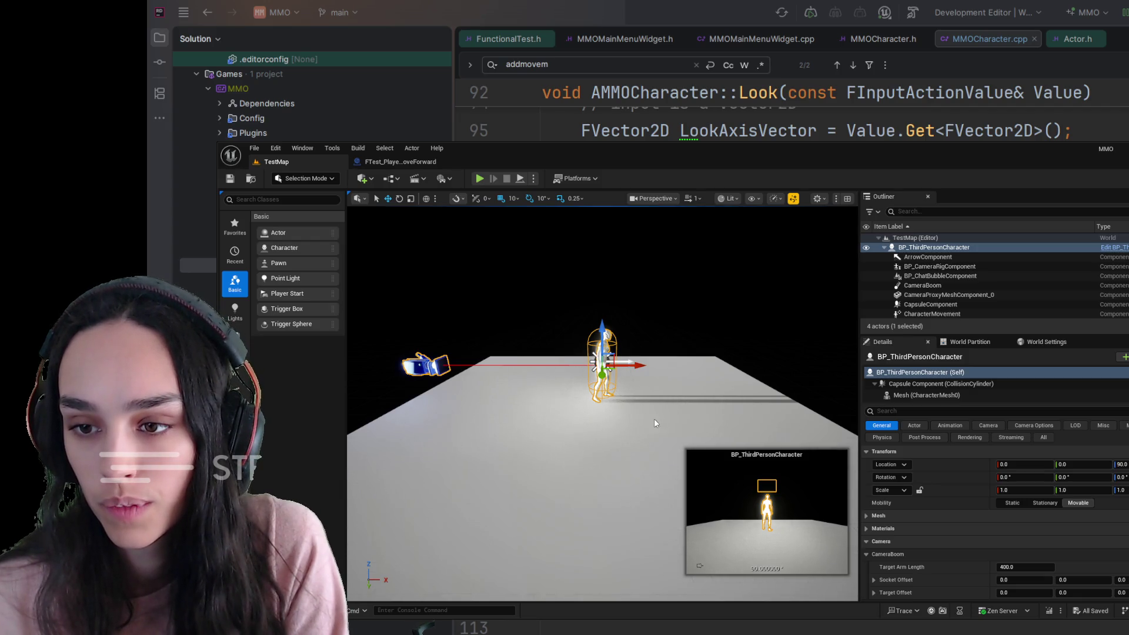
pyautogui.hotkey('alt', 's')
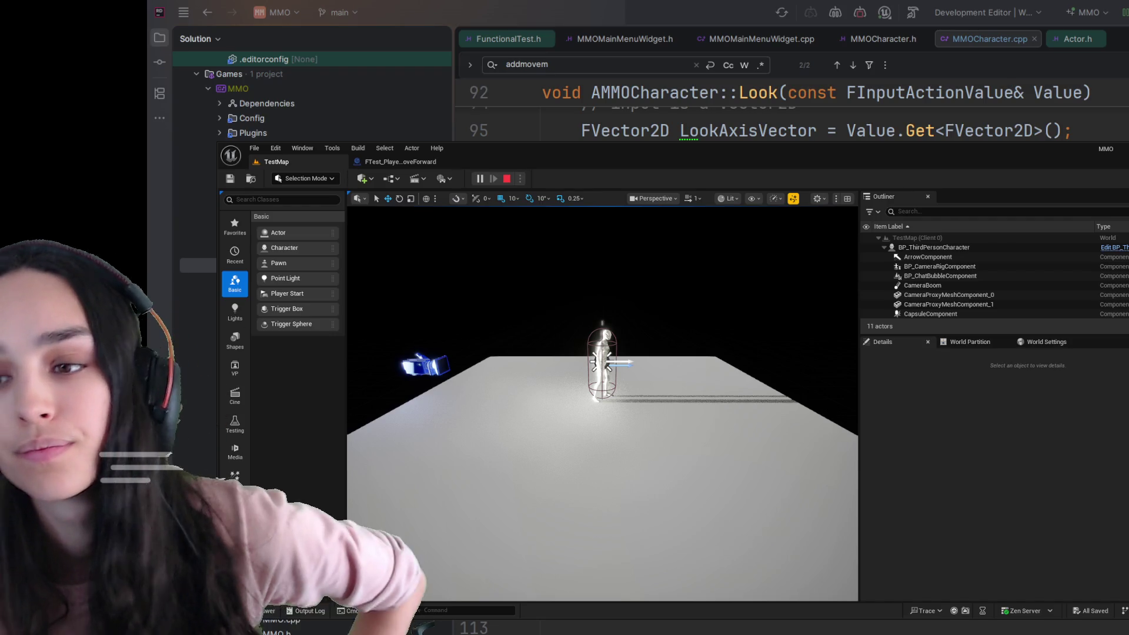
pyautogui.press('Escape')
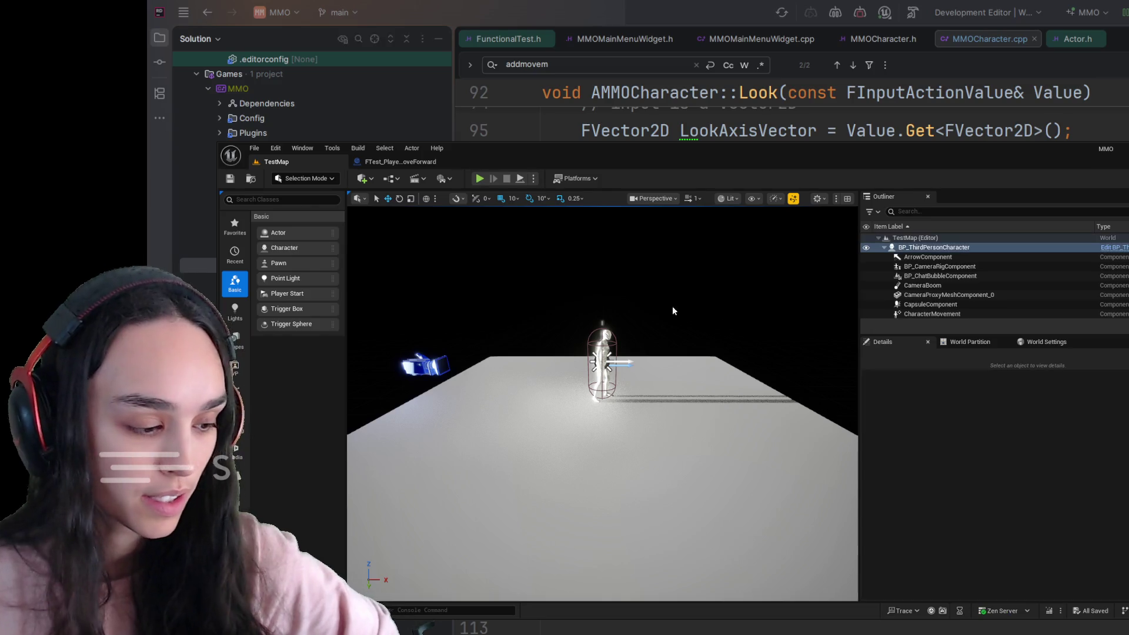
pyautogui.click(969, 247)
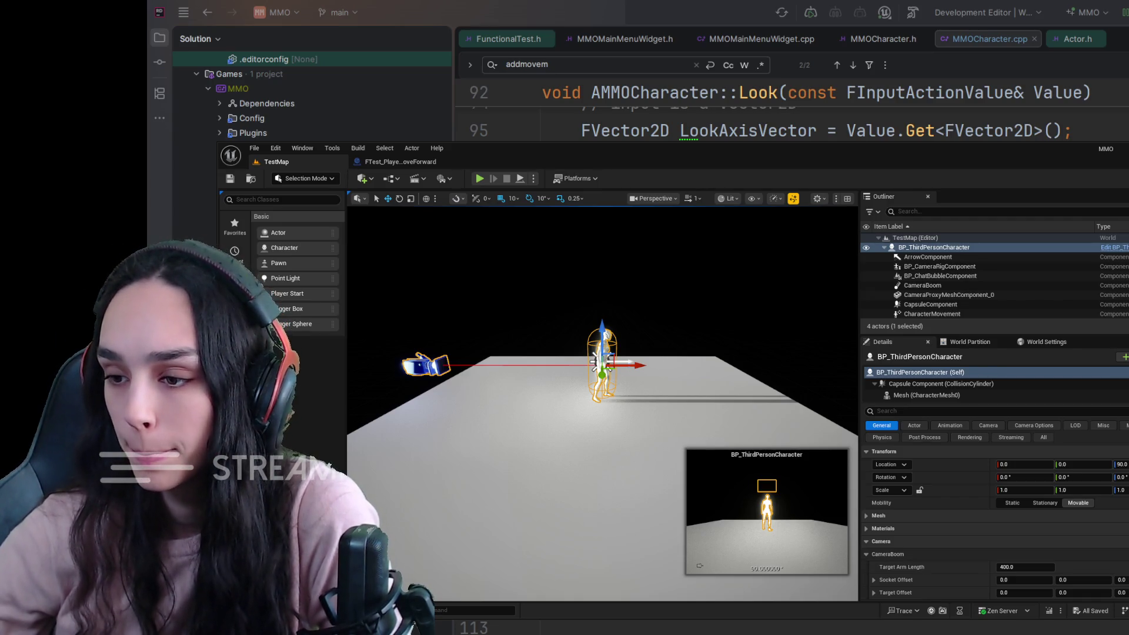
pyautogui.moveTo(603, 406)
pyautogui.mouseDown()
pyautogui.moveTo(556, 405)
pyautogui.moveTo(486, 377)
pyautogui.mouseUp()
# Set the test actor's Time Limit to 10 and Preparation Time Limit to 1, then save TestMap.
pyautogui.click(484, 342)
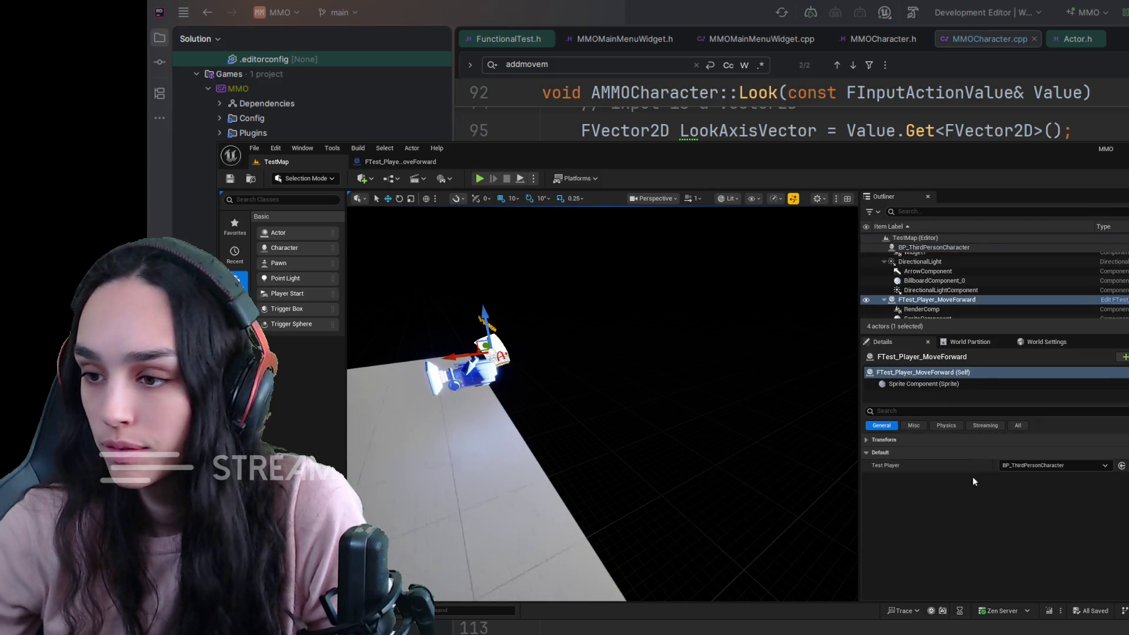
pyautogui.click(939, 411)
pyautogui.write('time')
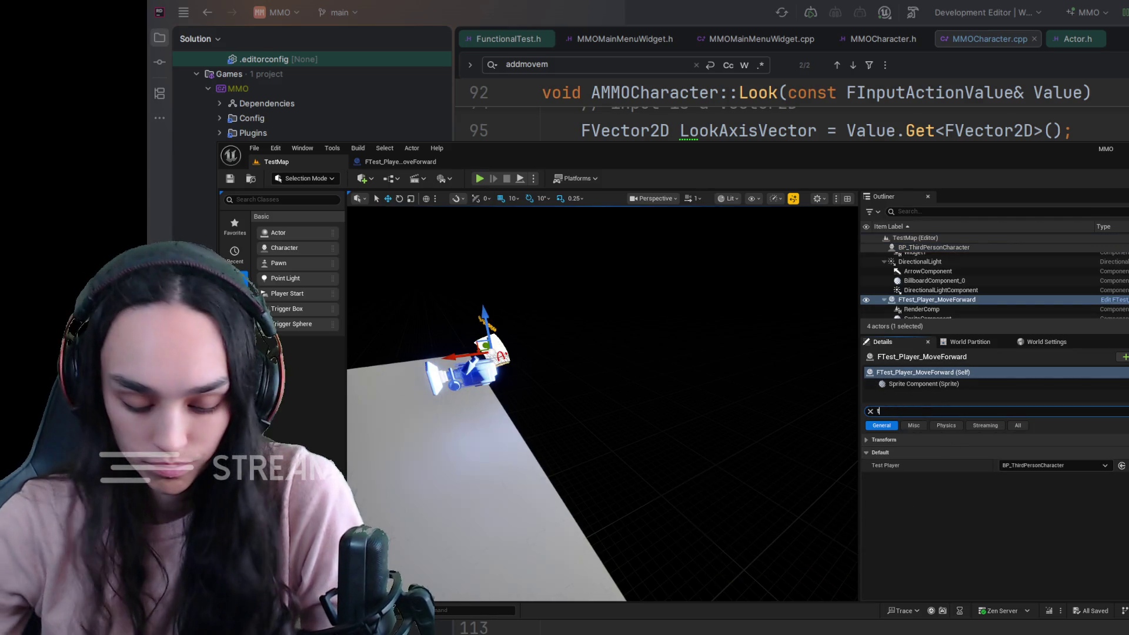
pyautogui.click(1036, 468)
pyautogui.write('10')
pyautogui.press('Return')
pyautogui.click(1017, 452)
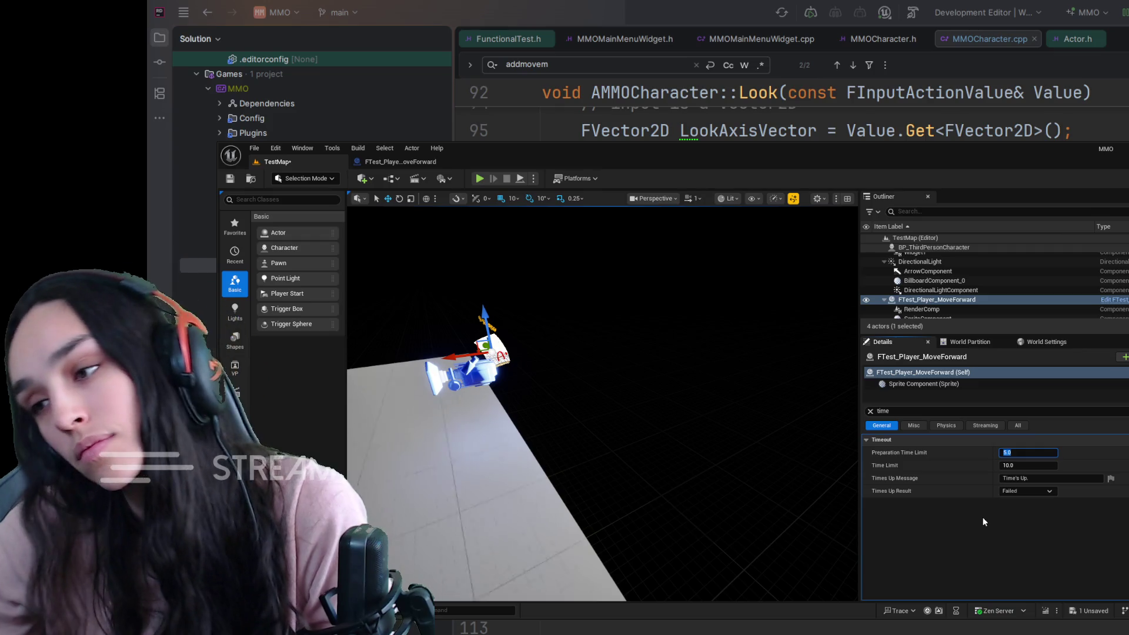
pyautogui.write('1')
pyautogui.press('Return')
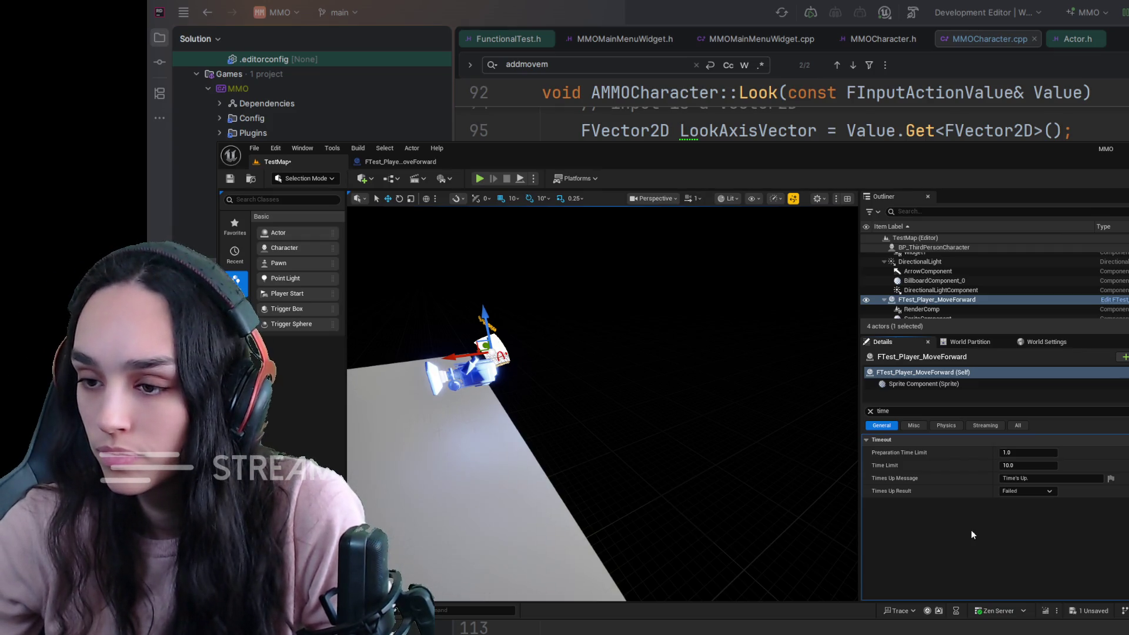
pyautogui.click(230, 178)
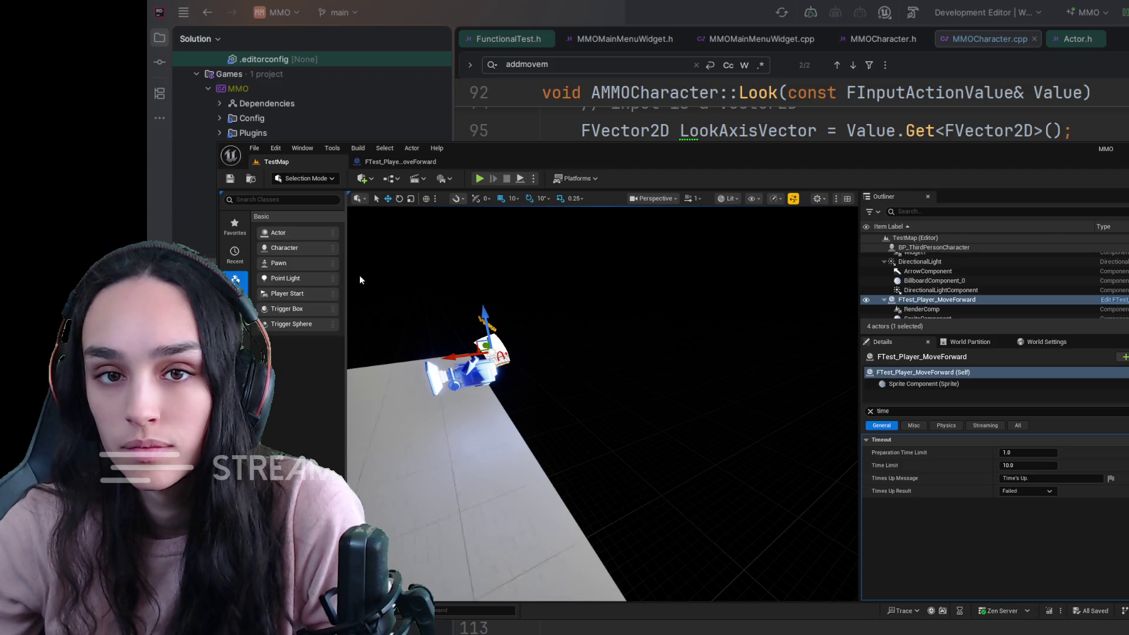
pyautogui.click(400, 162)
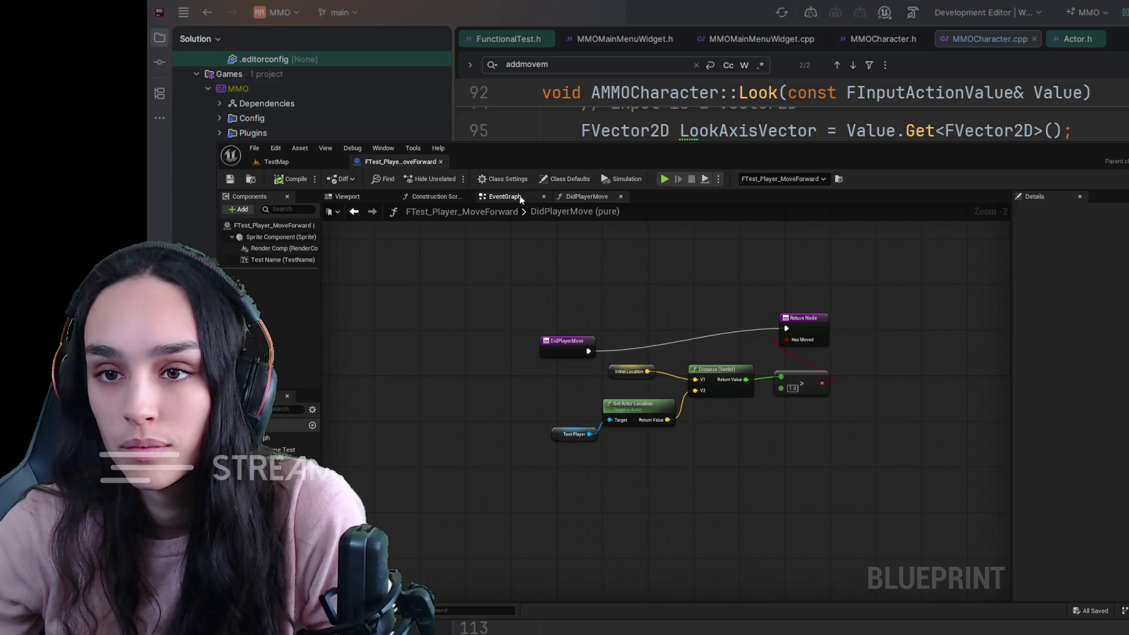
# View the whole FTest_Player_MoveForward EventGraph, run the test with Play and Simulate, then stop it.
pyautogui.click(499, 197)
pyautogui.moveTo(569, 309)
pyautogui.mouseDown()
pyautogui.moveTo(680, 419)
pyautogui.moveTo(720, 387)
pyautogui.mouseUp()
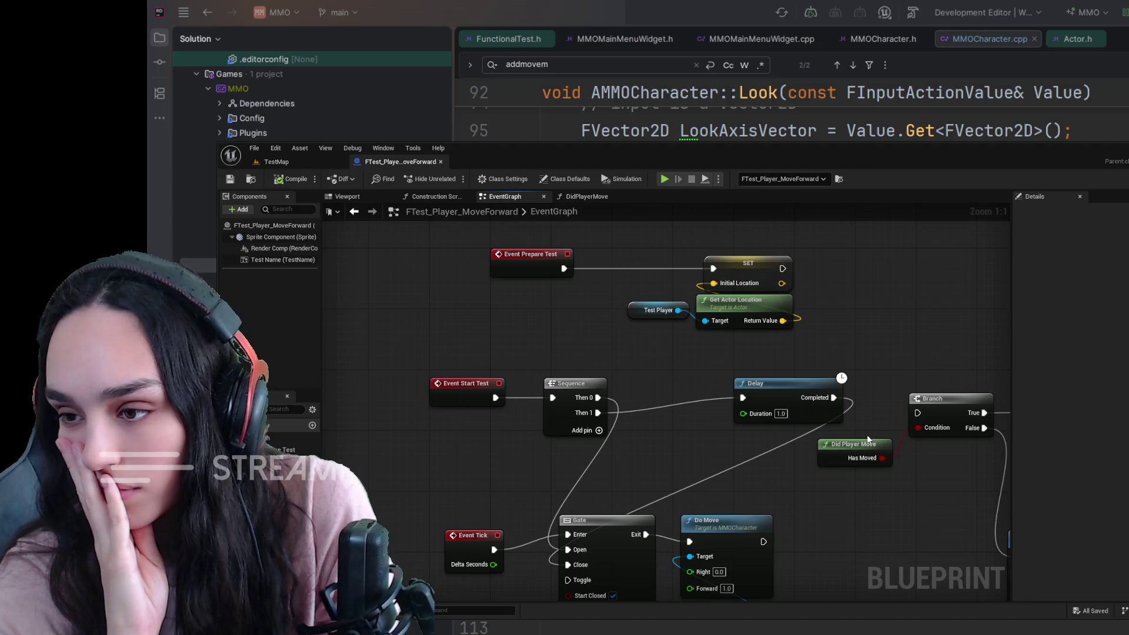
pyautogui.scroll(-1, 913, 538)
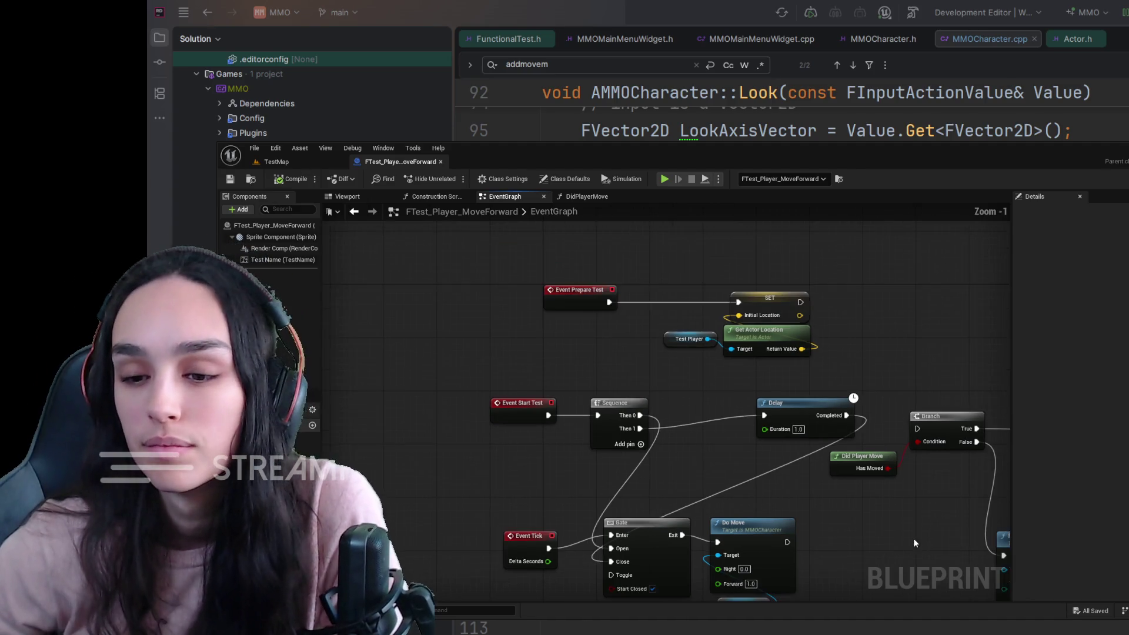
pyautogui.scroll(-1, 745, 475)
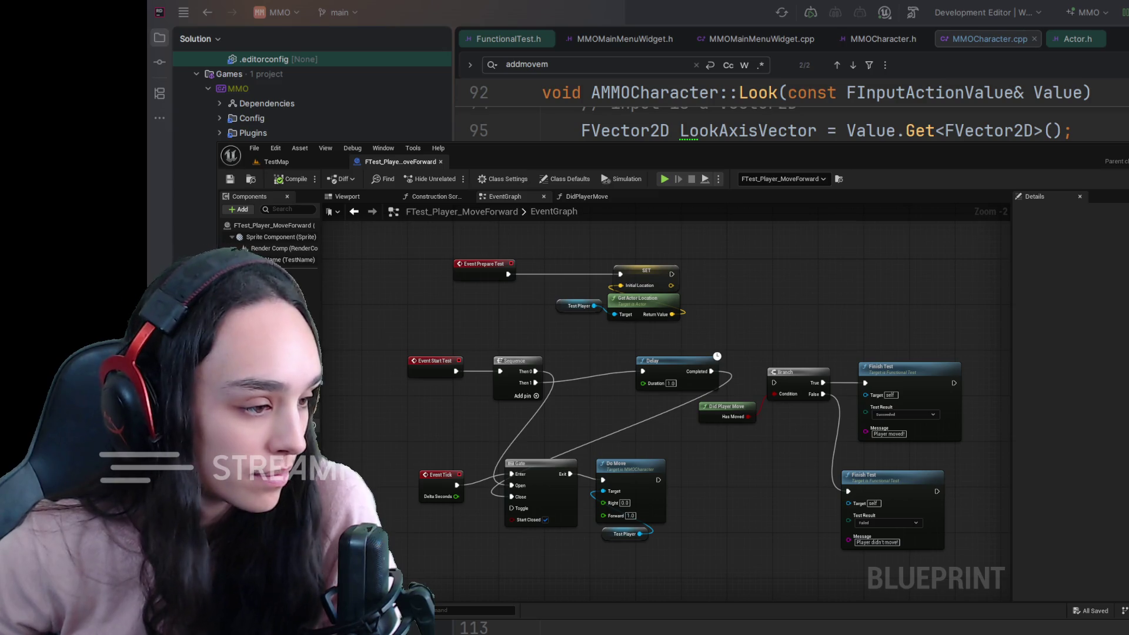
pyautogui.hotkey('alt', 'p')
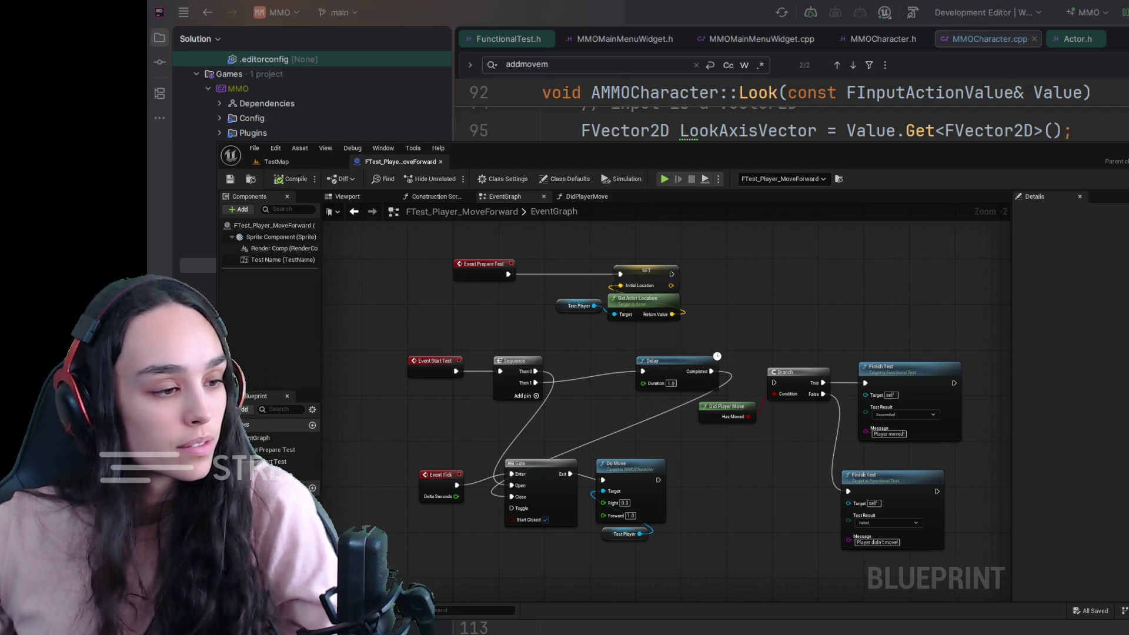
pyautogui.hotkey('alt', 's')
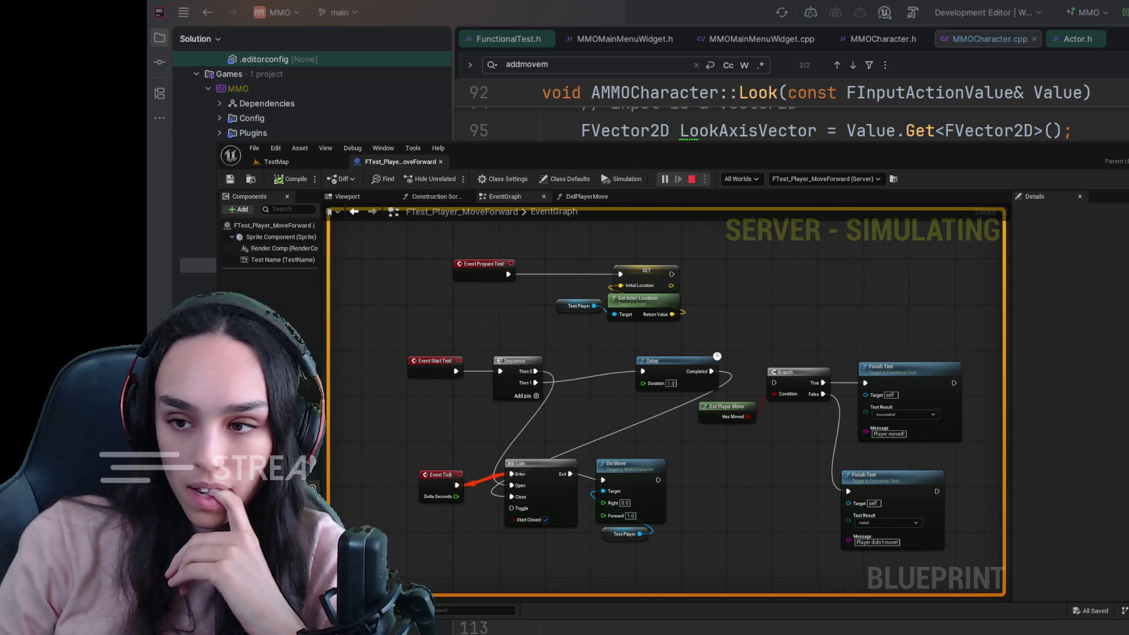
pyautogui.click(691, 178)
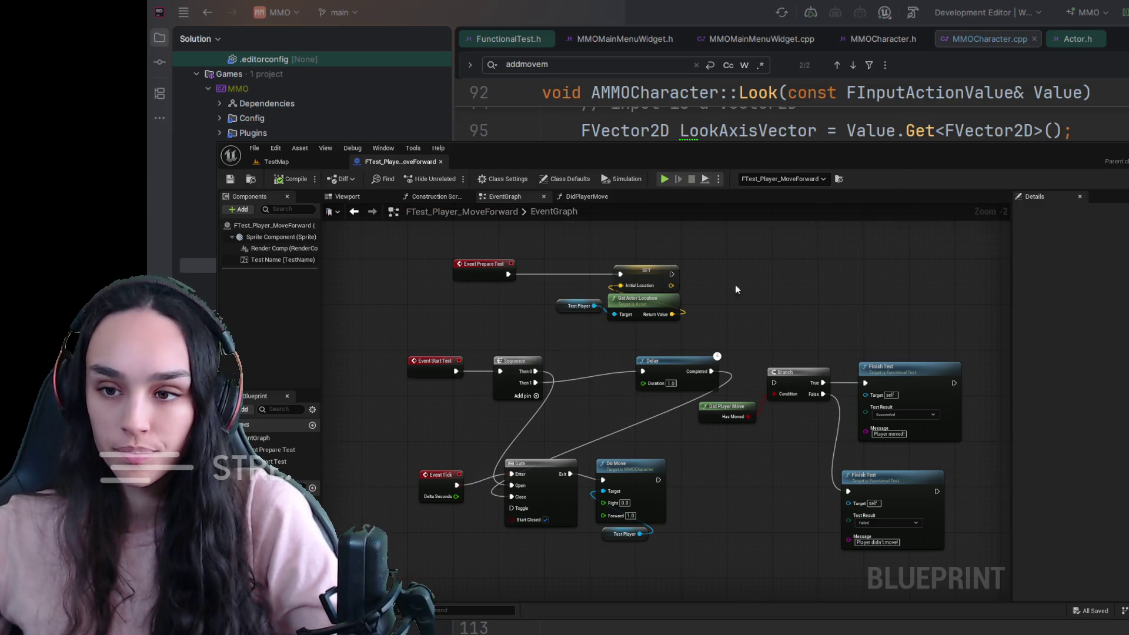
# Wire the Delay's Completed output into the Branch exec input, save the Blueprint and simulate.
pyautogui.moveTo(743, 384); pyautogui.dragTo(741, 360)
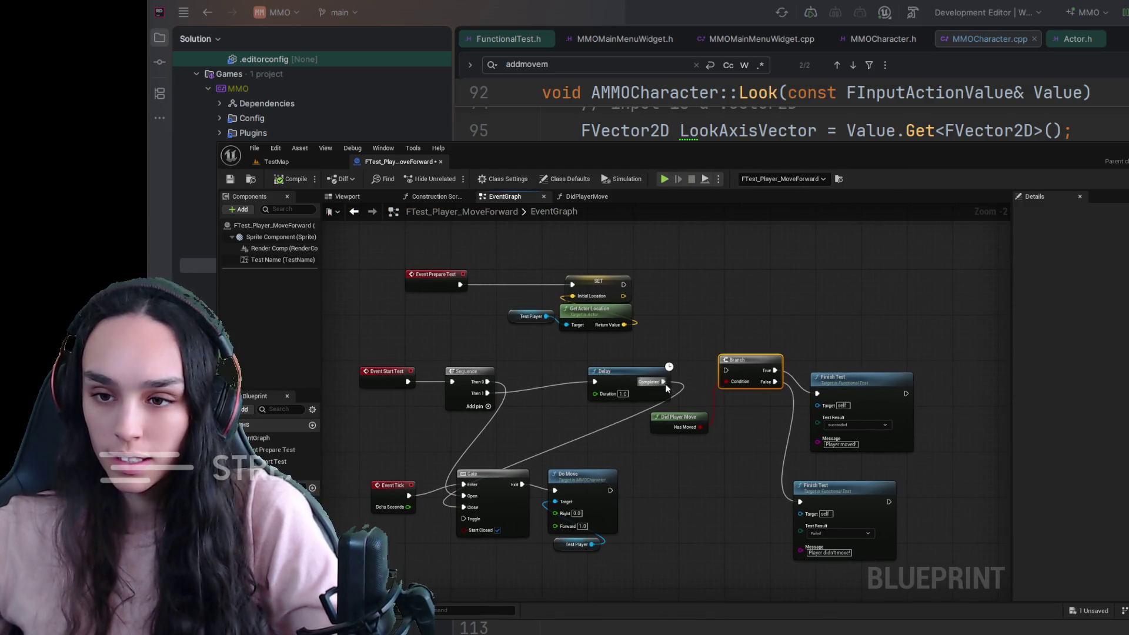
pyautogui.moveTo(663, 383); pyautogui.dragTo(725, 370)
pyautogui.click(229, 179)
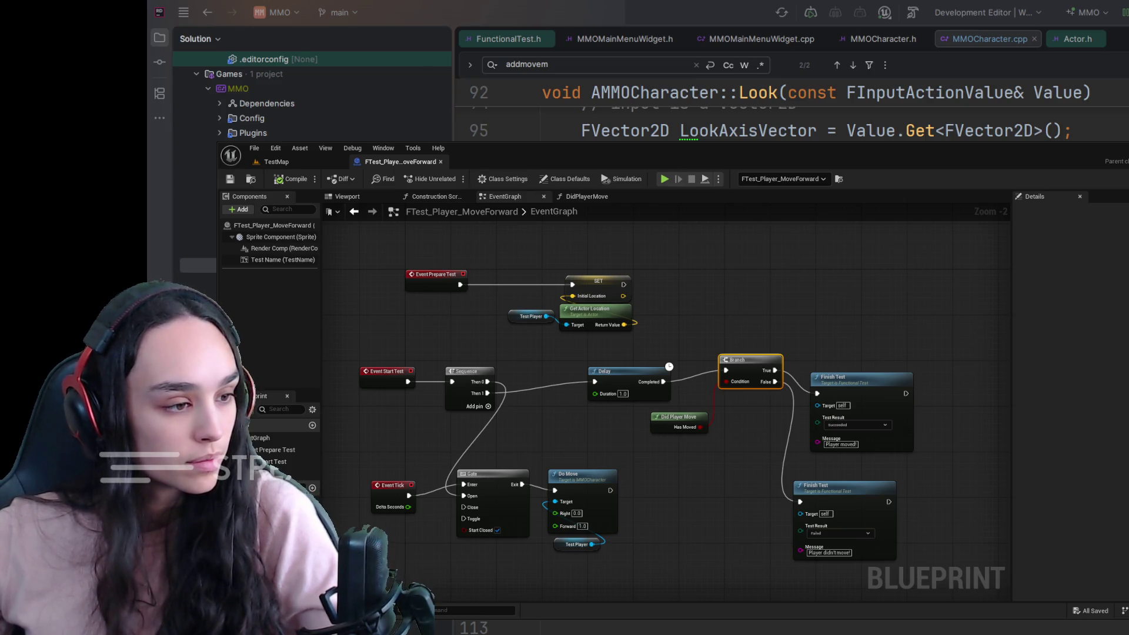
pyautogui.hotkey('alt', 'p')
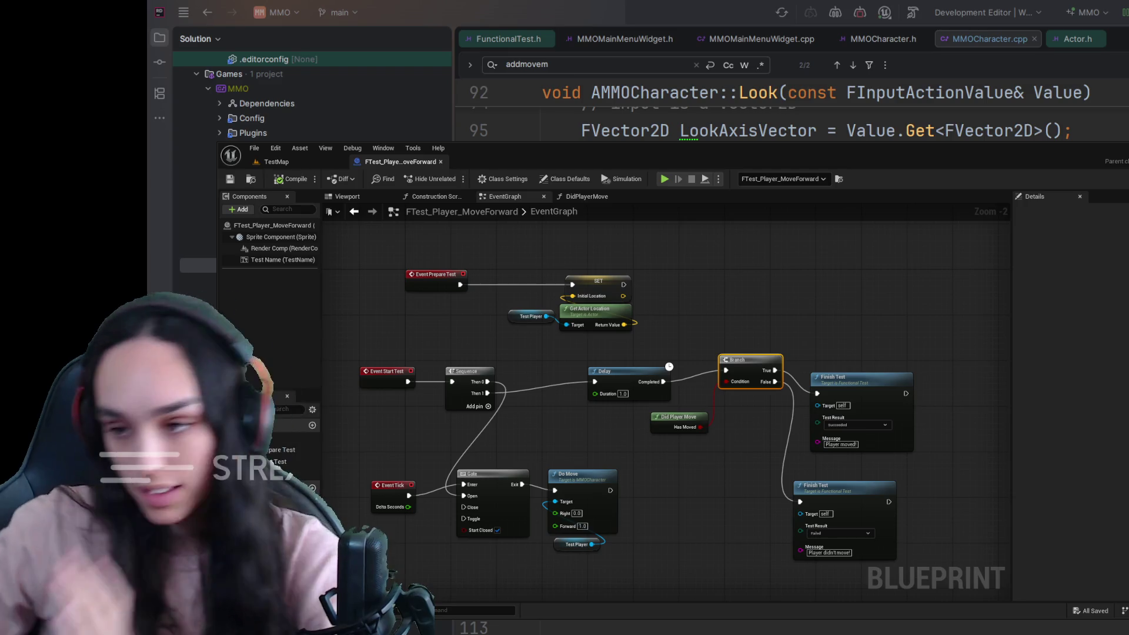
pyautogui.doubleClick(679, 419)
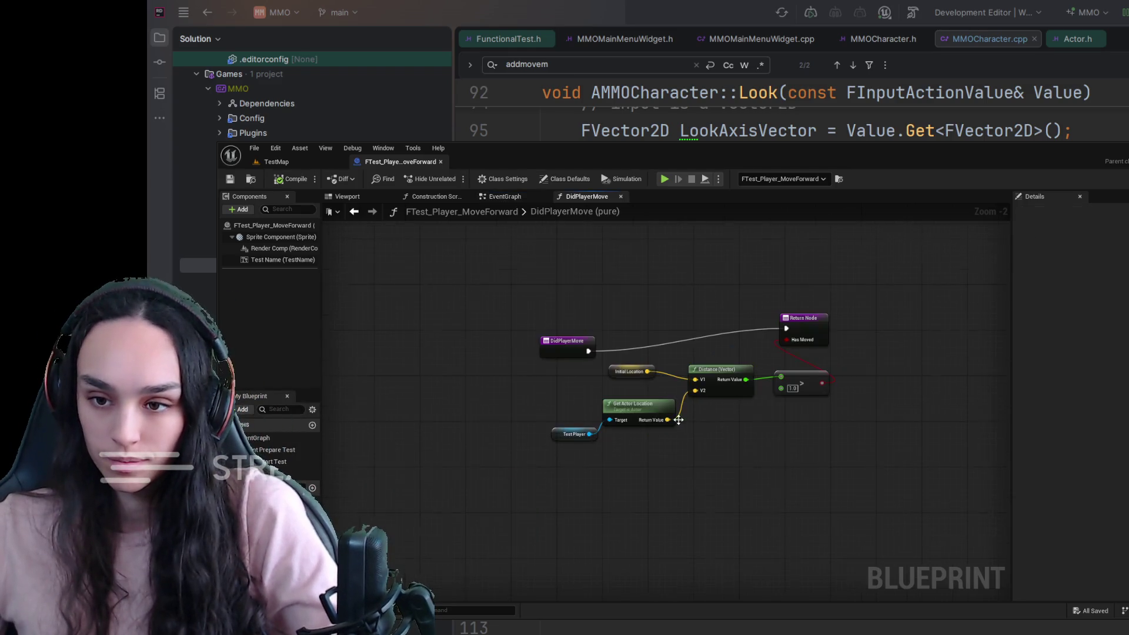
# Set the DidPlayerMove distance comparison threshold to 50 and save the Blueprint.
pyautogui.click(793, 388)
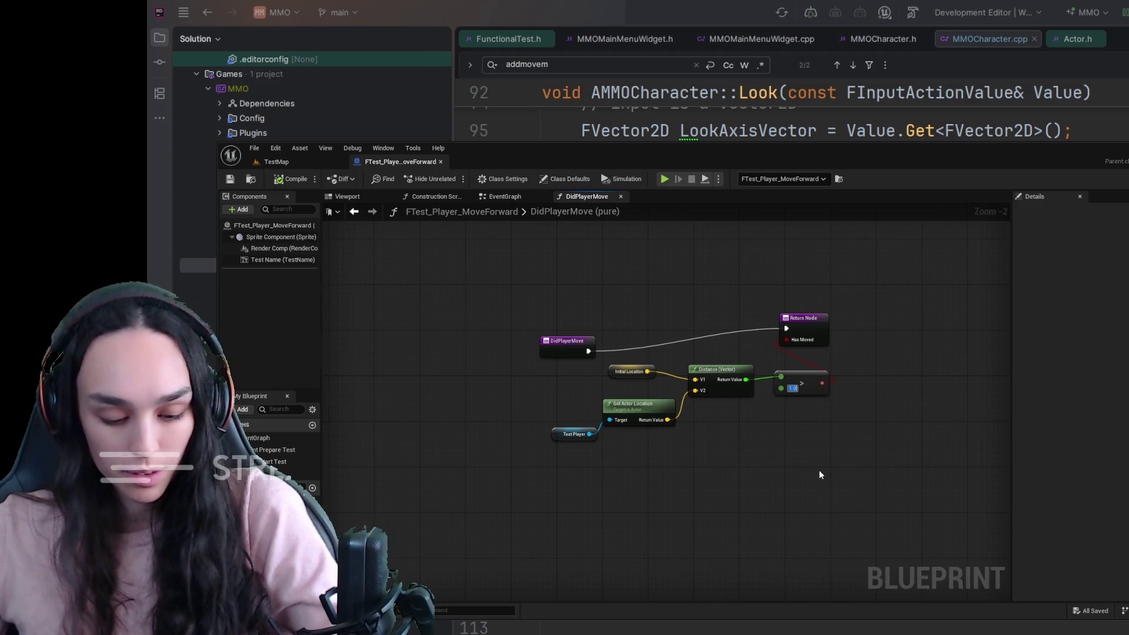
pyautogui.write('50')
pyautogui.press('Return')
pyautogui.click(234, 180)
# Back on the EventGraph, rerun the test simulation with the new threshold.
pyautogui.click(509, 197)
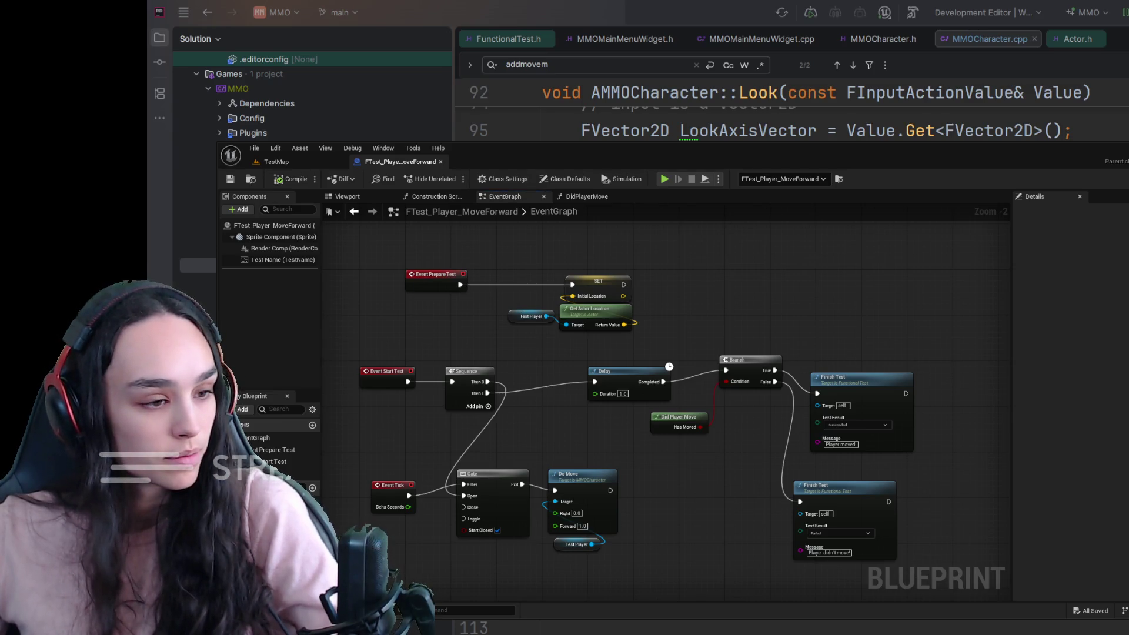
pyautogui.hotkey('alt', 'p')
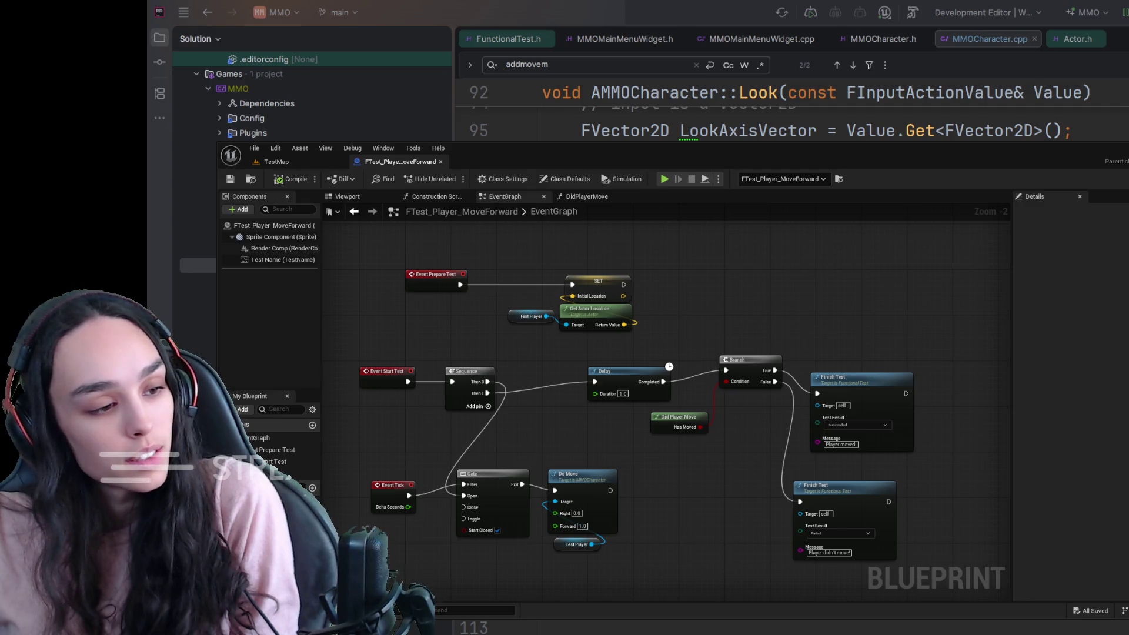
pyautogui.hotkey('alt', 's')
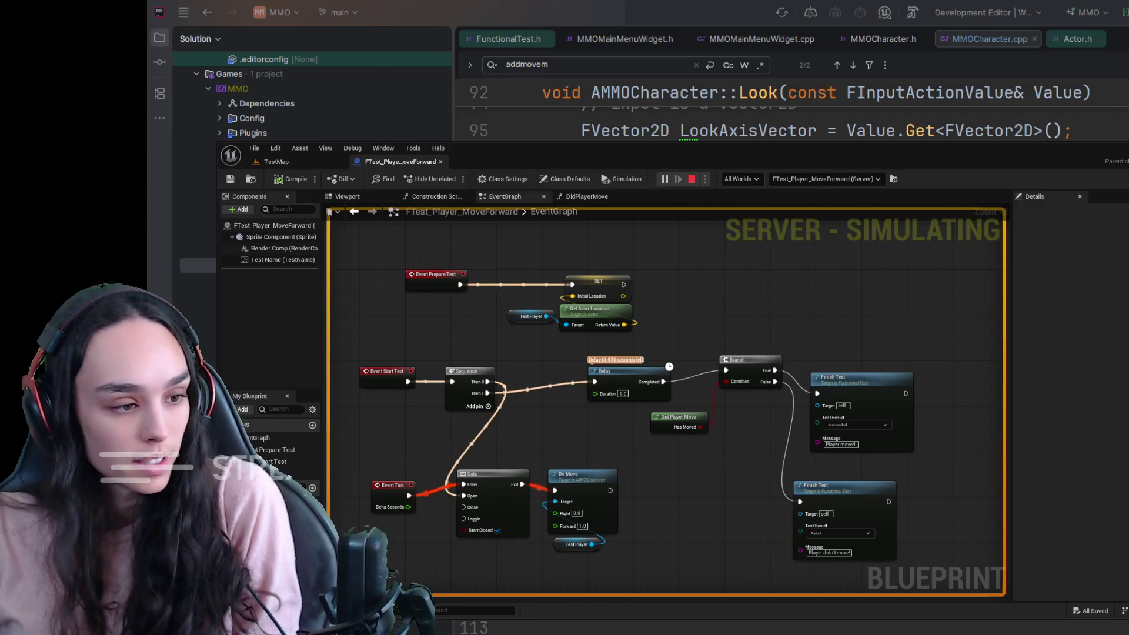
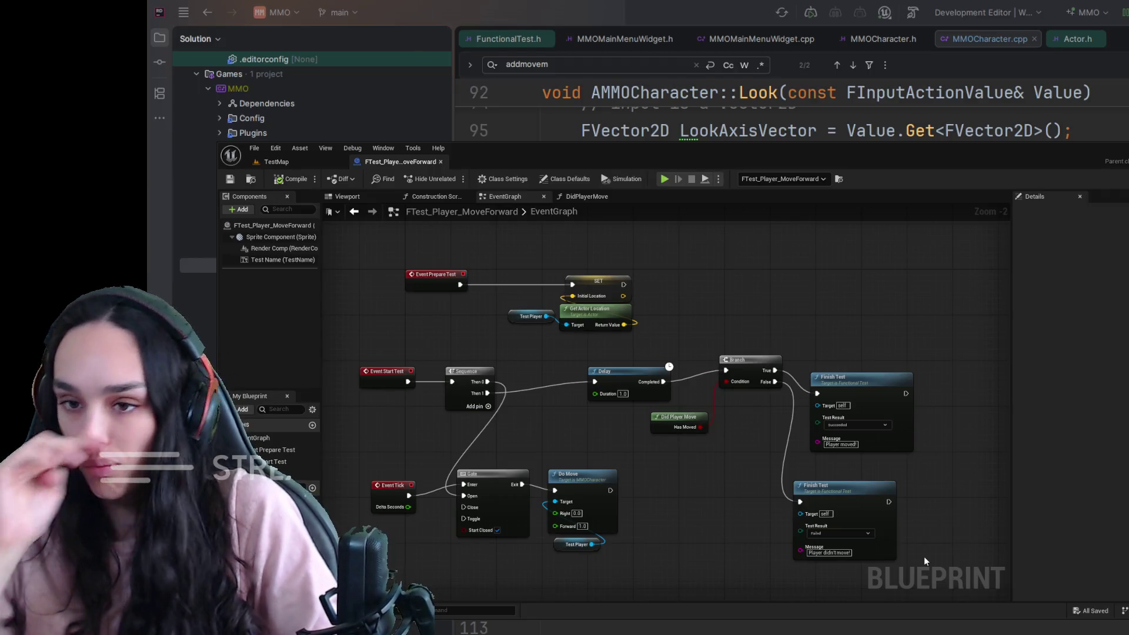
# Duplicate the FTest_Player_MoveForward test asset from TestMap's Content Browser.
pyautogui.click(305, 165)
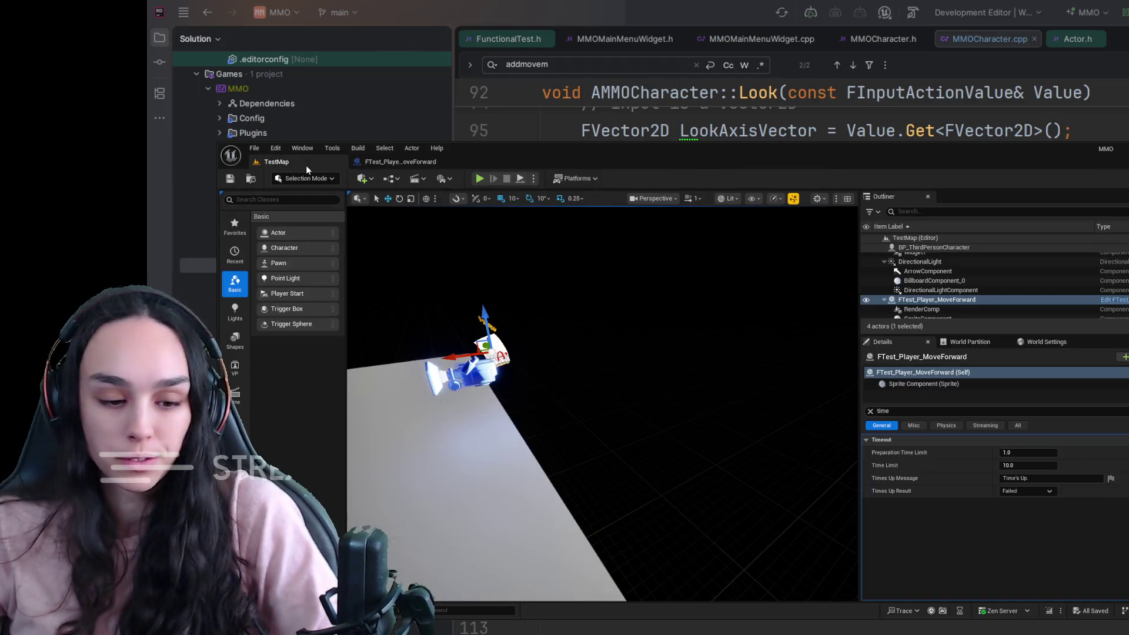
pyautogui.hotkey('ctrl', 'space')
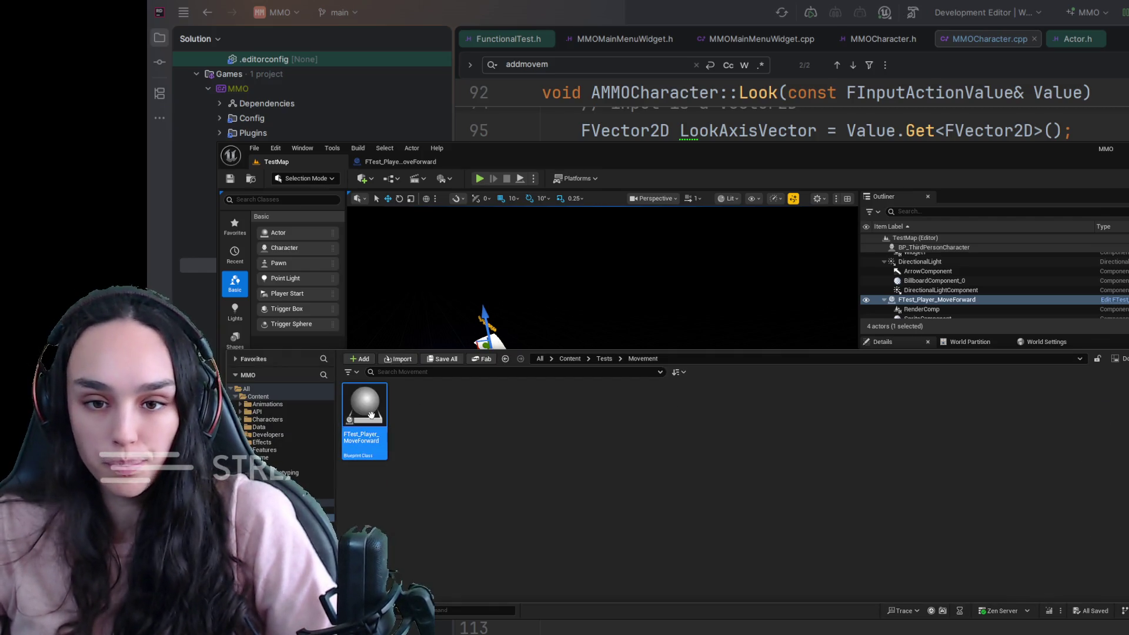
pyautogui.hotkey('ctrl', 'd')
# Rename the copy to FTest_Player_BlockedByWall, fixing an interim 'BlockedByBall' typo.
pyautogui.press('F2')
pyautogui.press('End')
pyautogui.press('BackSpace')
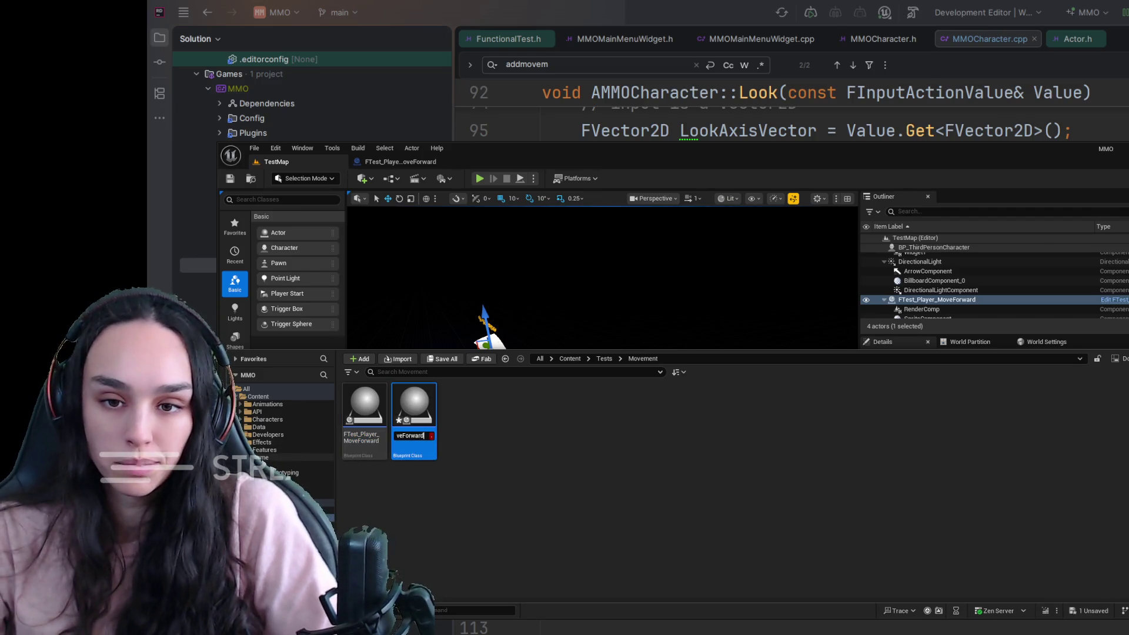
pyautogui.press('BackSpace')
pyautogui.press('BackSpace')
pyautogui.press('BackSpace')
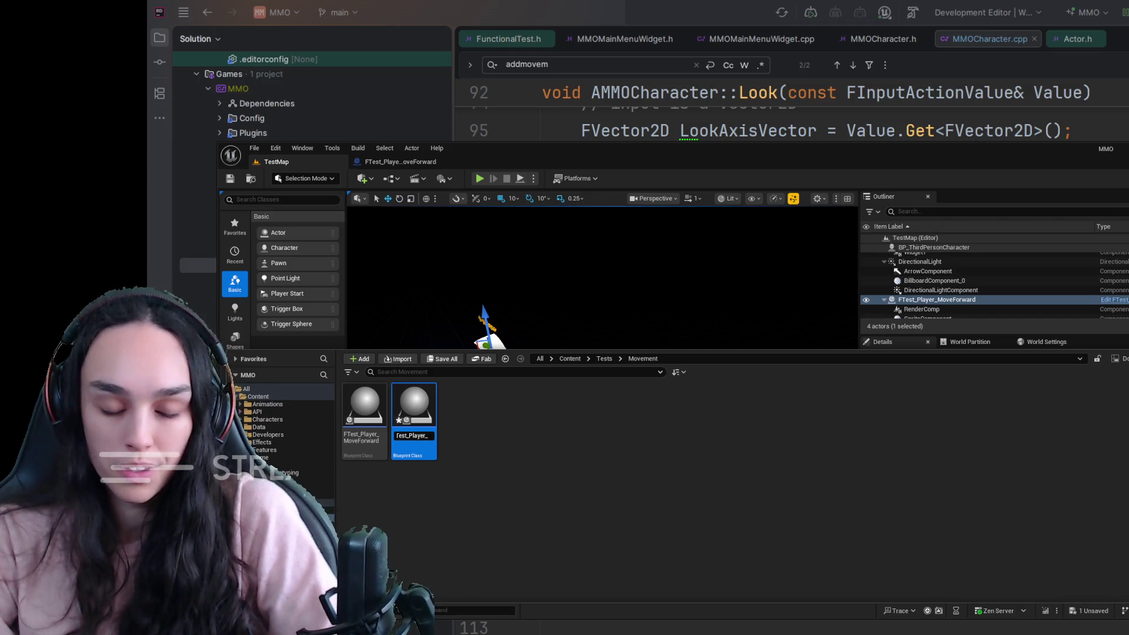
pyautogui.write('BlockedBy')
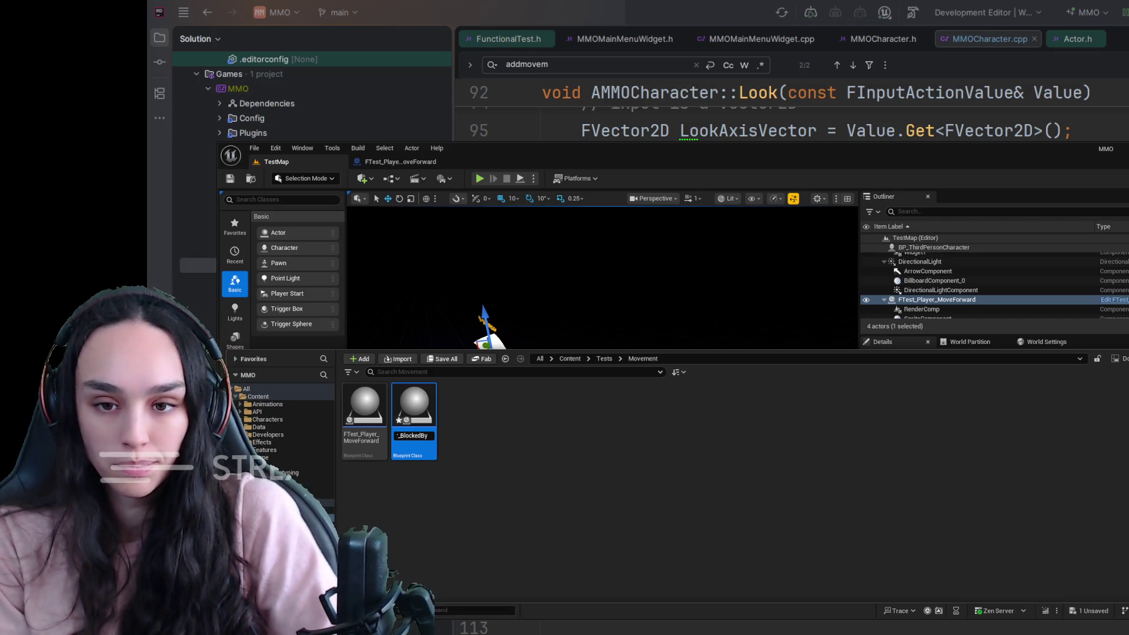
pyautogui.write('Ball')
pyautogui.press('Return')
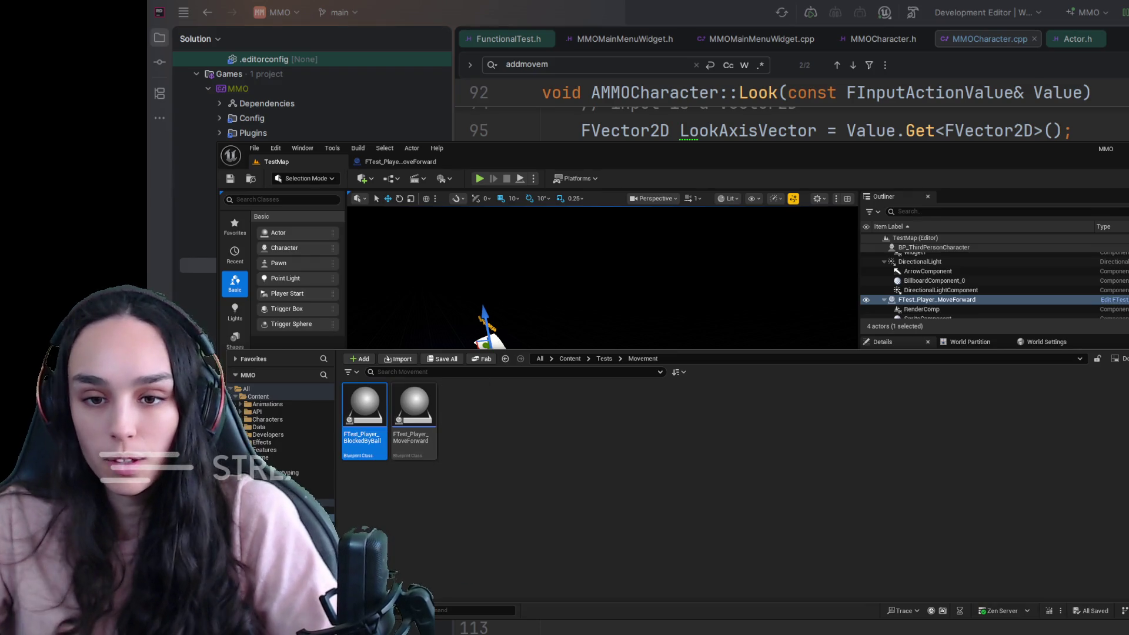
pyautogui.press('F2')
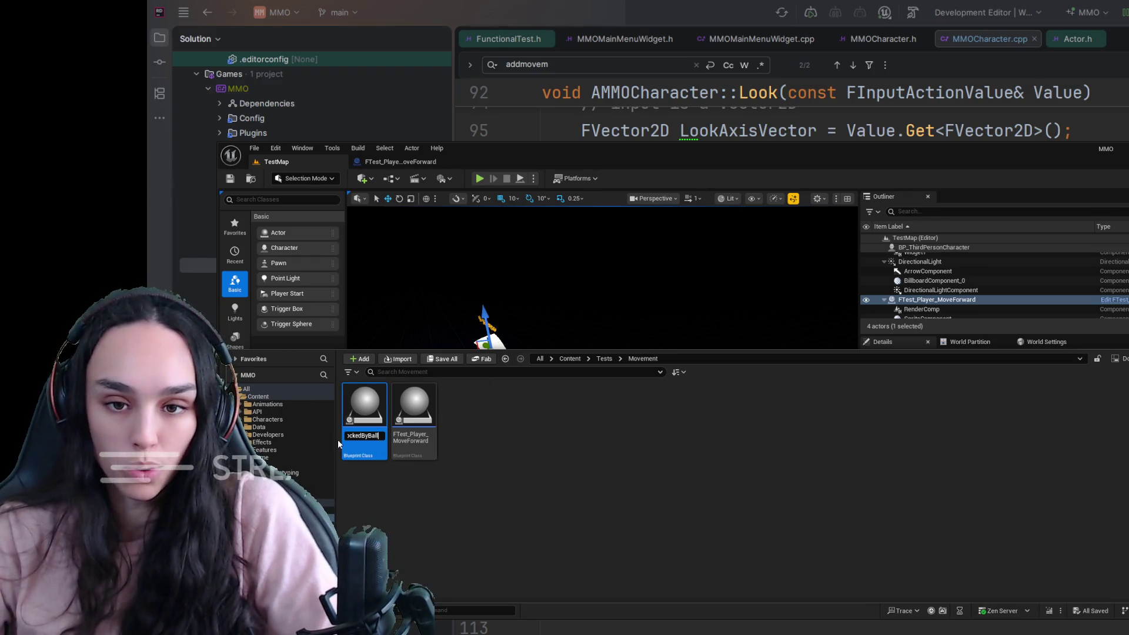
pyautogui.press('BackSpace')
pyautogui.press('BackSpace')
pyautogui.press('BackSpace')
pyautogui.write('Wall')
pyautogui.press('Return')
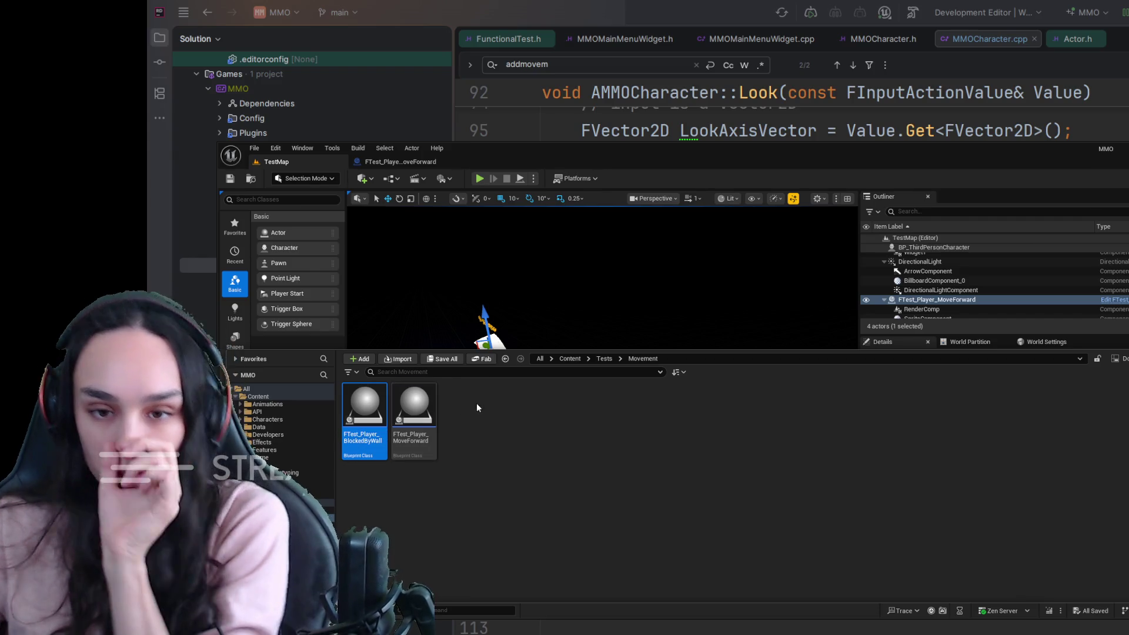
pyautogui.hotkey('ctrl', 'space')
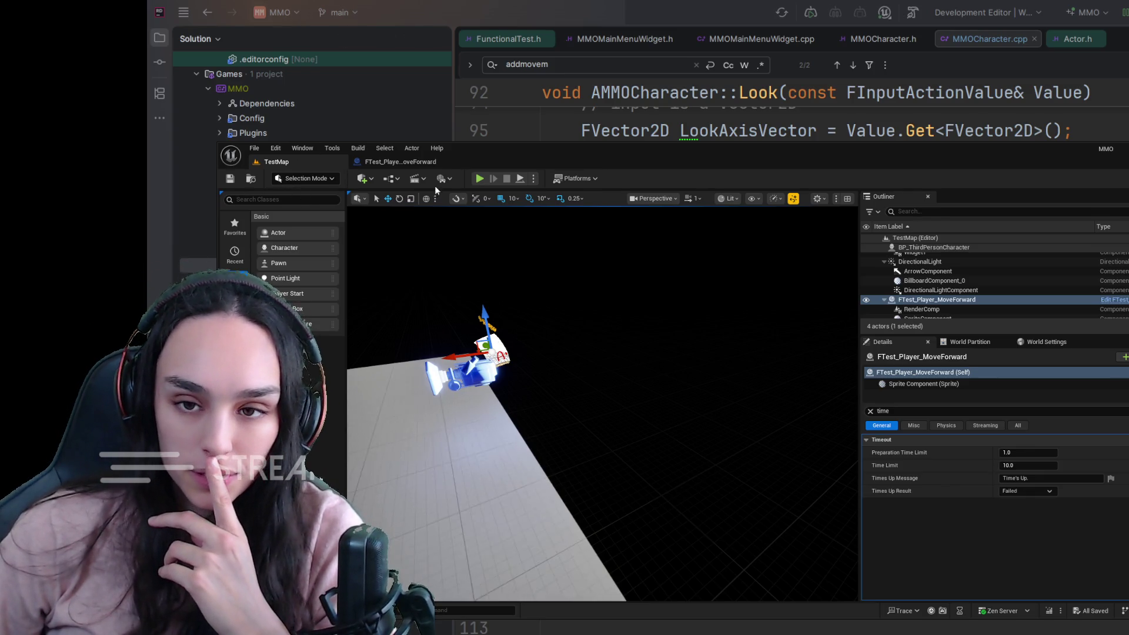
pyautogui.click(401, 162)
# Frame the MoveForward test nodes, box-select them all, and copy-paste a duplicate set.
pyautogui.moveTo(457, 403); pyautogui.dragTo(568, 383)
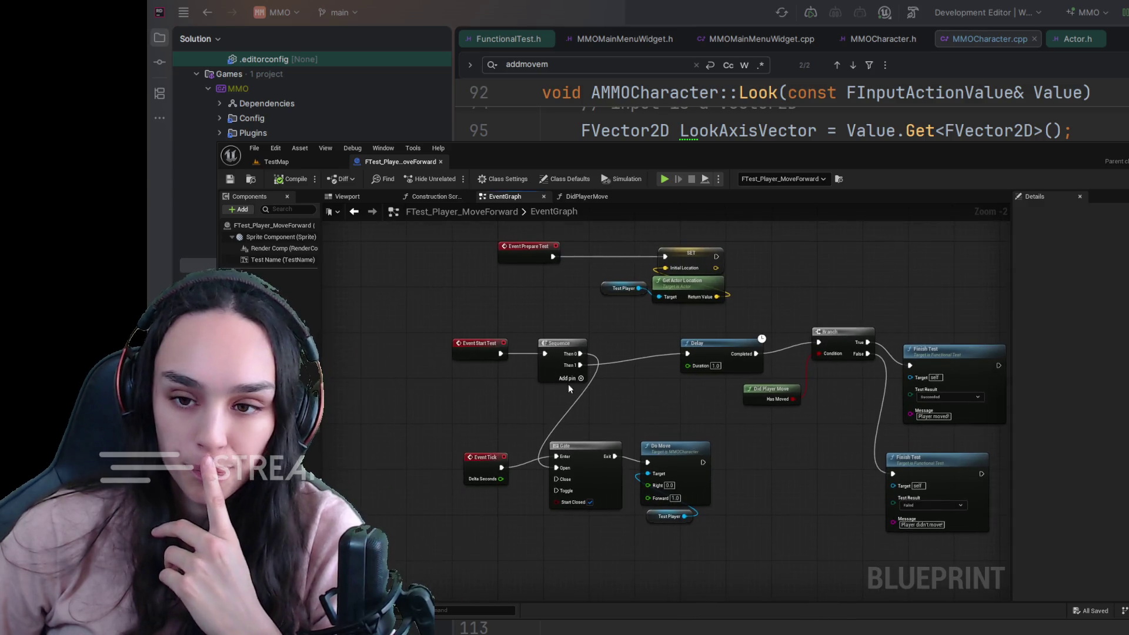
pyautogui.moveTo(639, 397); pyautogui.dragTo(597, 410)
pyautogui.scroll(-3, 595, 406)
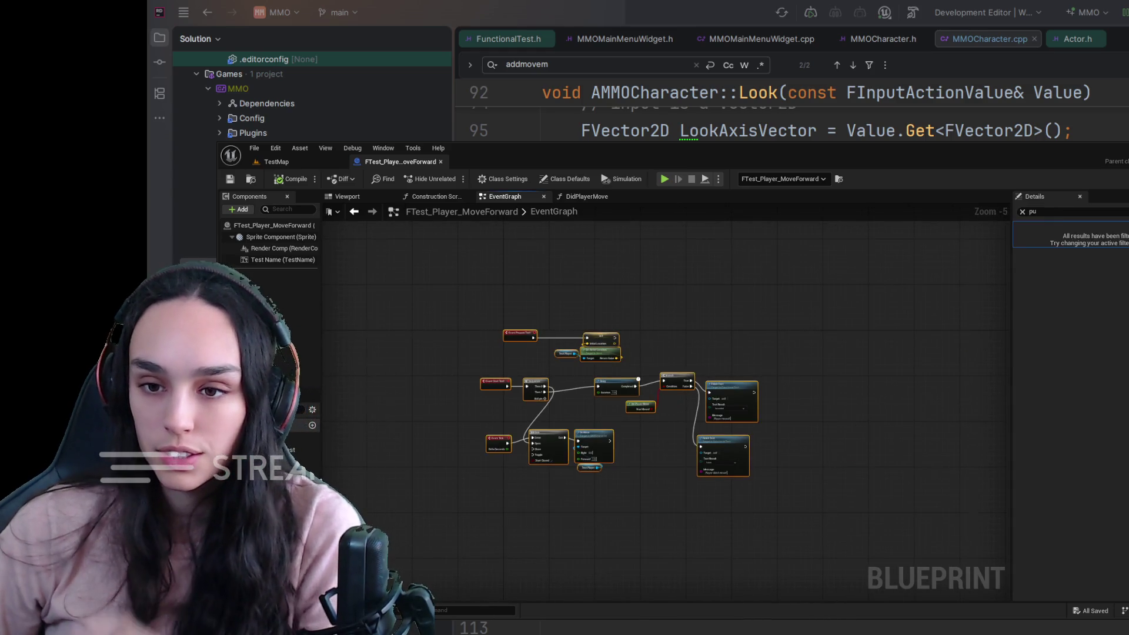
pyautogui.write('pu')
pyautogui.scroll(5, 584, 451)
pyautogui.scroll(-3, 638, 494)
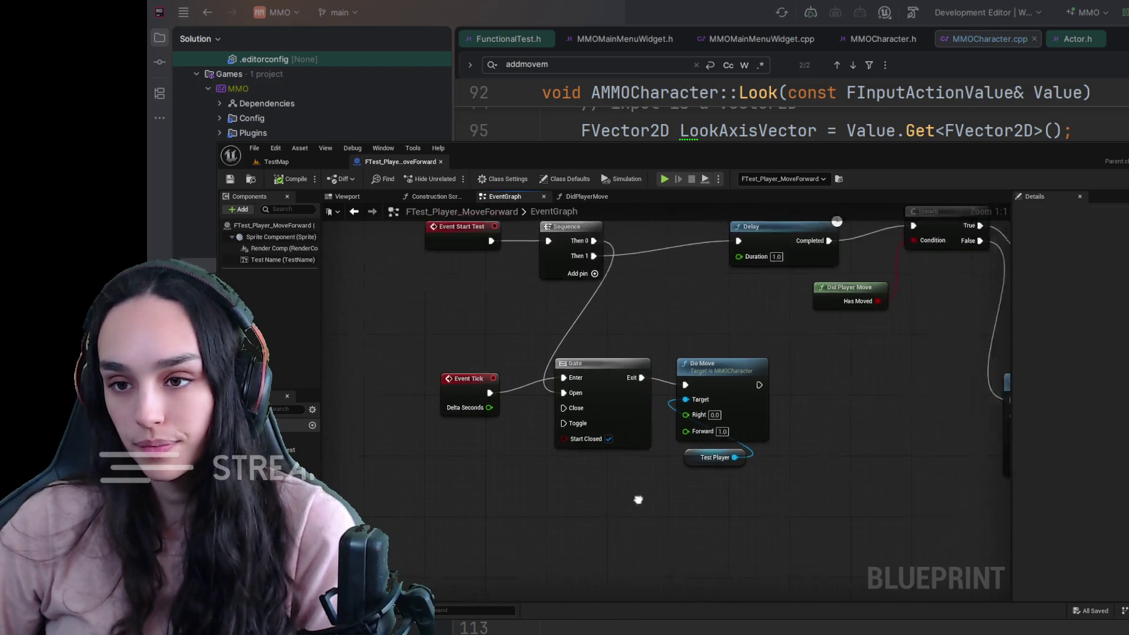
pyautogui.moveTo(761, 444); pyautogui.dragTo(728, 447)
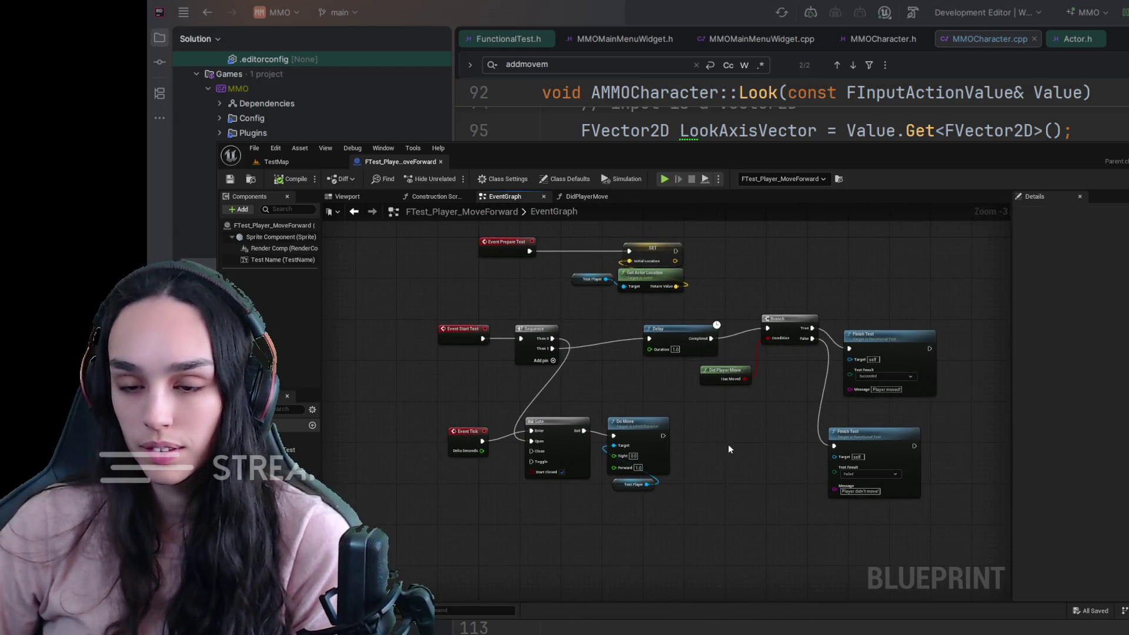
pyautogui.scroll(1, 712, 463)
pyautogui.moveTo(713, 460); pyautogui.dragTo(679, 493)
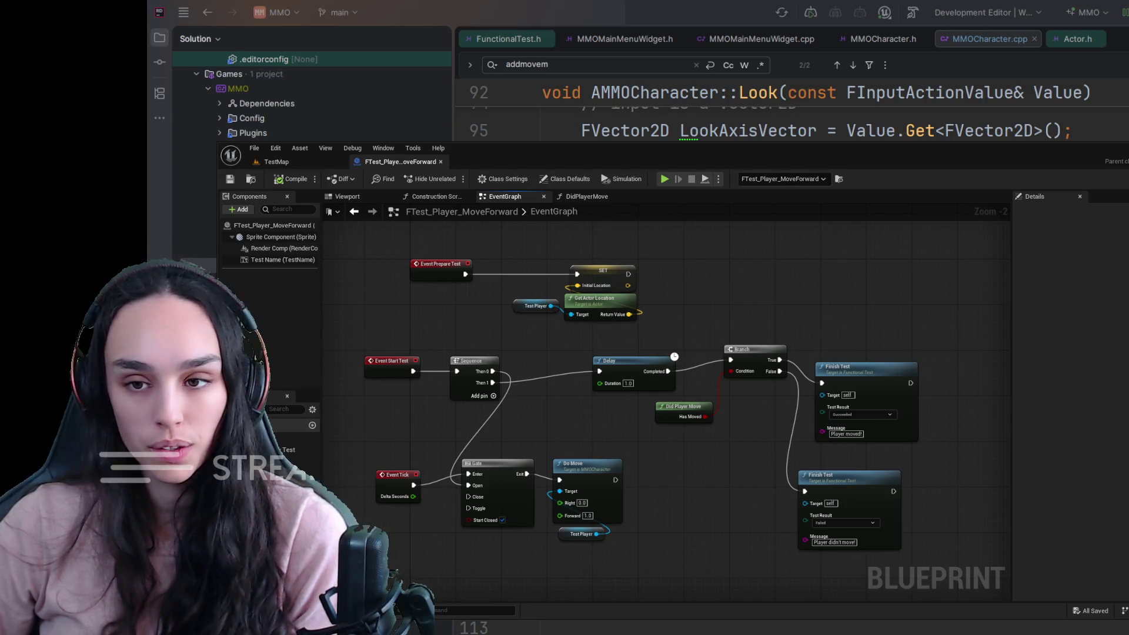
pyautogui.scroll(-3, 859, 338)
pyautogui.moveTo(943, 320); pyautogui.dragTo(514, 557)
pyautogui.hotkey('ctrl', 'c')
pyautogui.hotkey('ctrl', 'v')
# Bring Event Start Test and Sequence into view and select the Sequence node.
pyautogui.moveTo(908, 435); pyautogui.dragTo(691, 427)
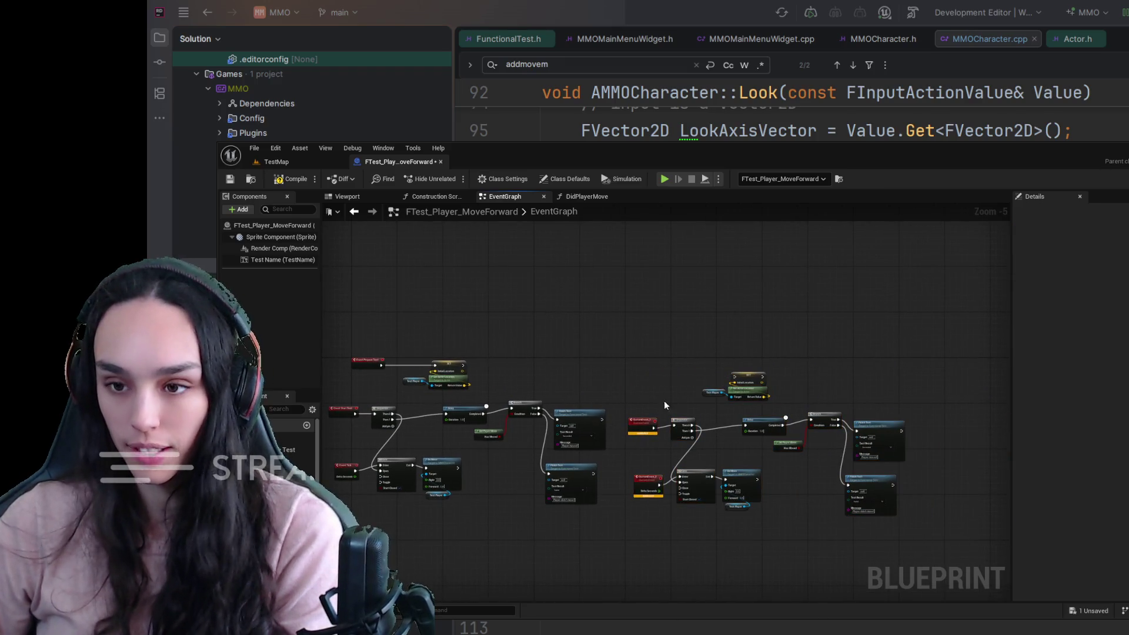
pyautogui.scroll(5, 662, 509)
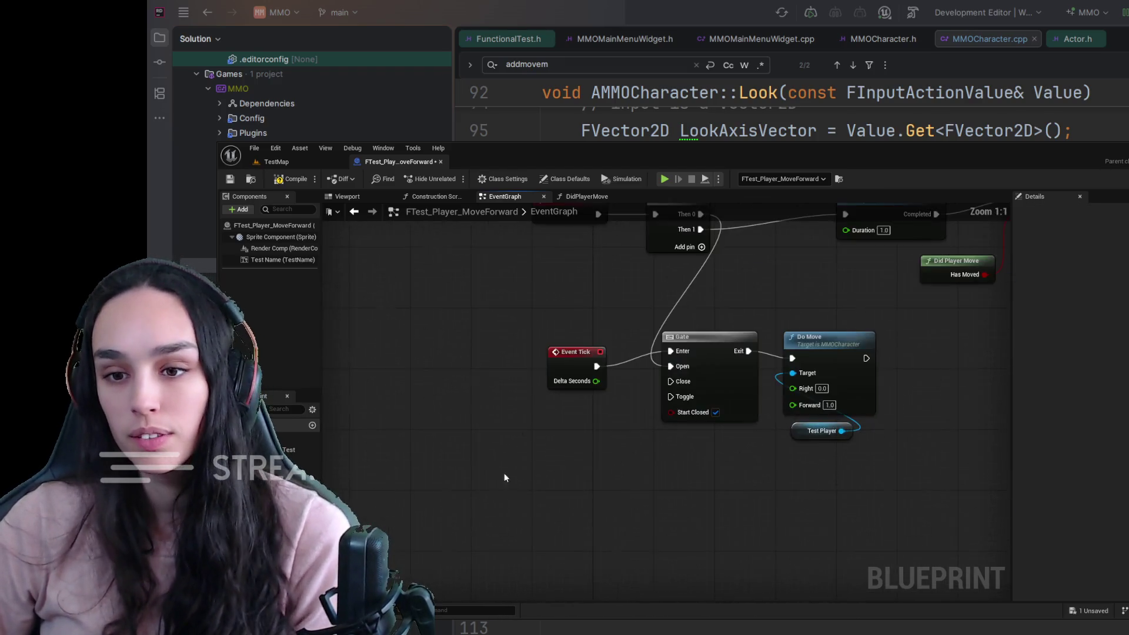
pyautogui.moveTo(504, 477); pyautogui.dragTo(368, 587)
pyautogui.moveTo(634, 378); pyautogui.dragTo(570, 423)
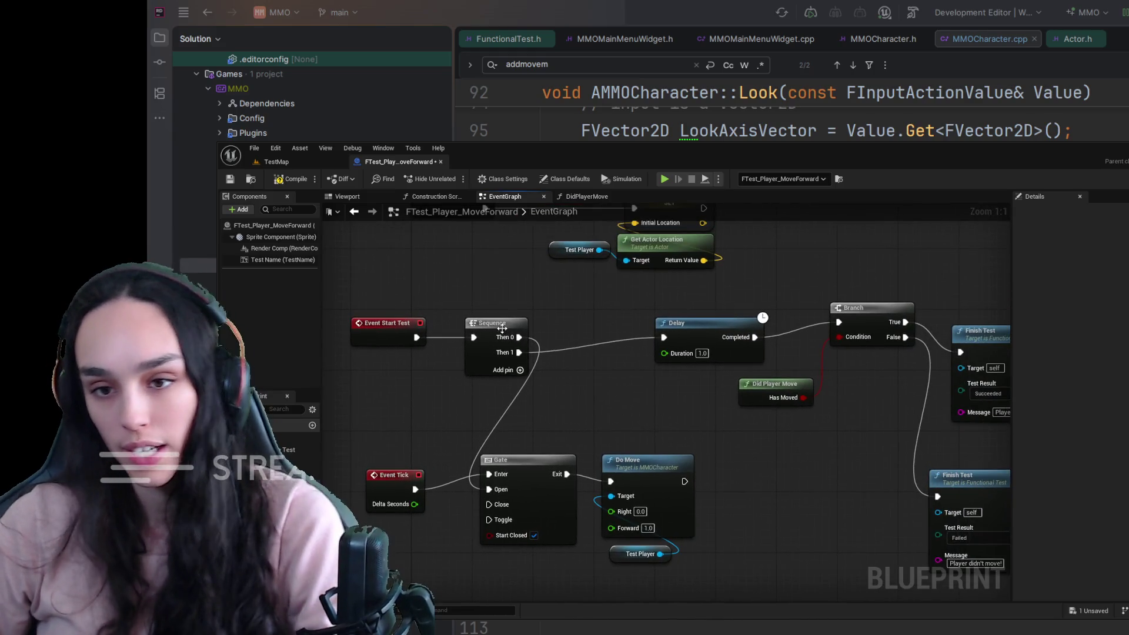
pyautogui.click(502, 328)
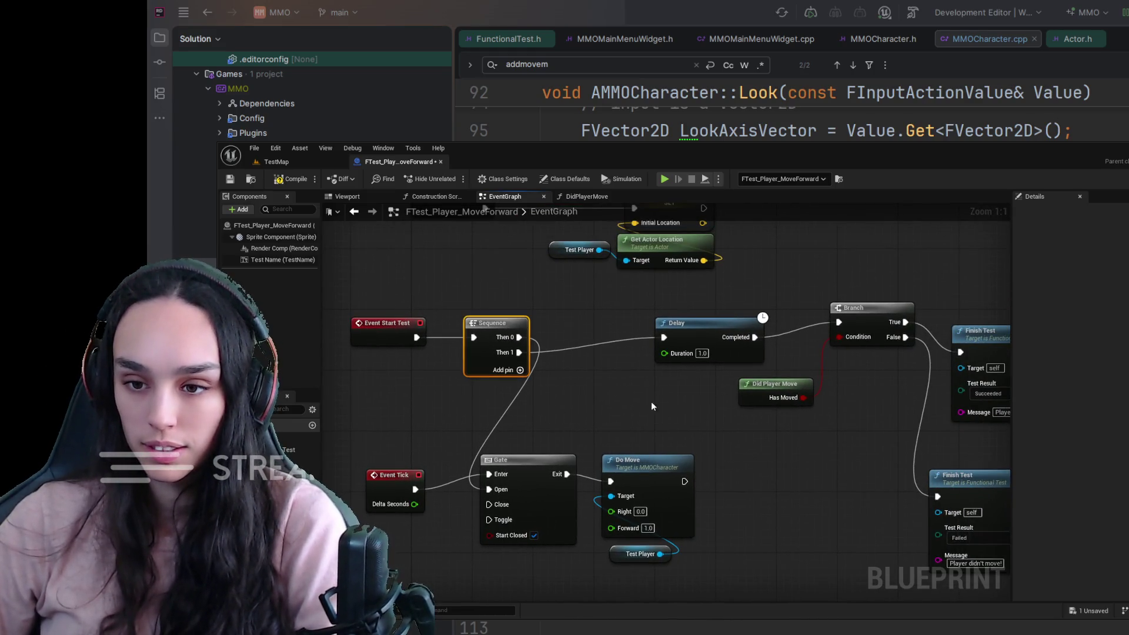
# Delete the Sequence, Gate and Delay nodes.
pyautogui.press('Delete')
pyautogui.click(541, 470)
pyautogui.press('Delete')
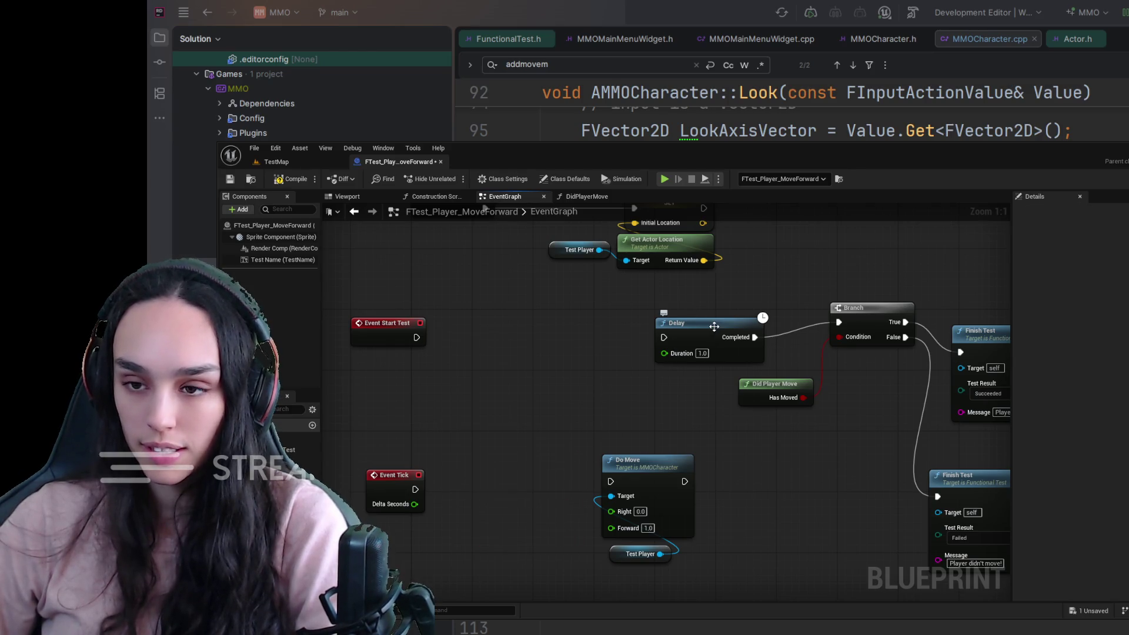
pyautogui.click(714, 326)
pyautogui.press('Delete')
# Set Do Move's Forward to 100 and chain Event Tick to Do Move to Branch.
pyautogui.click(600, 458)
pyautogui.write('100')
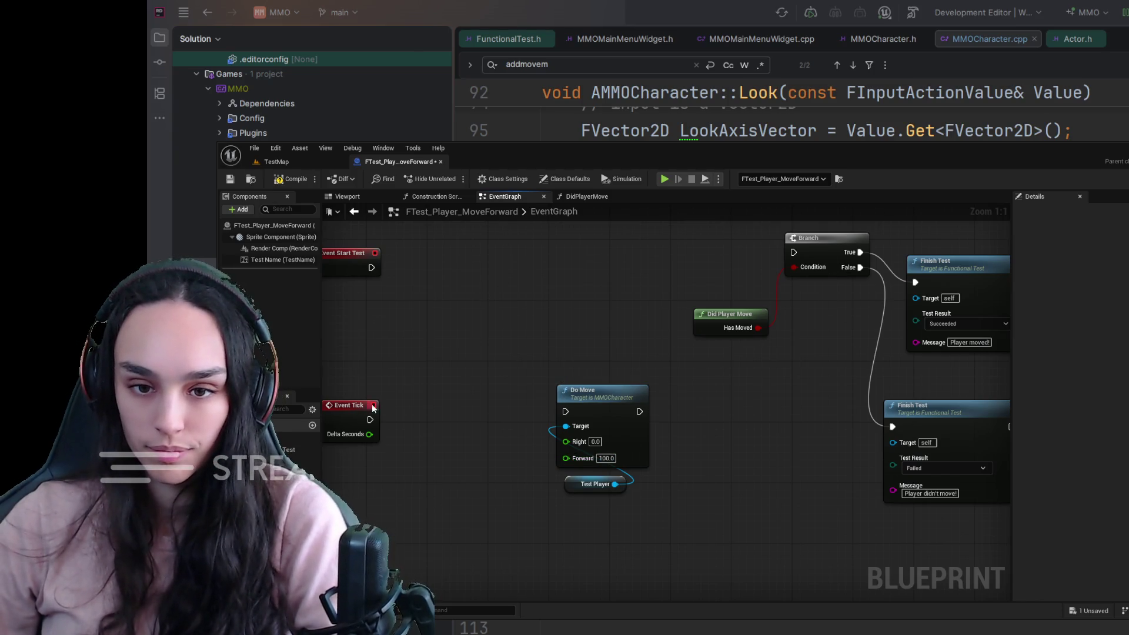
pyautogui.moveTo(370, 419)
pyautogui.mouseDown()
pyautogui.moveTo(576, 408)
pyautogui.moveTo(565, 412)
pyautogui.mouseUp()
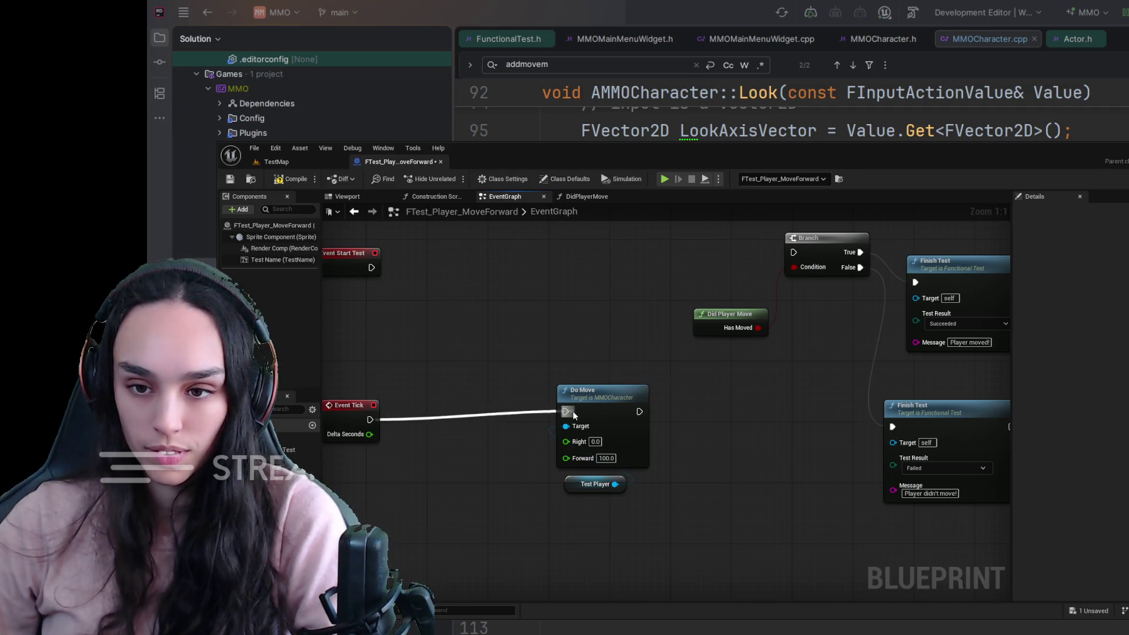
pyautogui.moveTo(757, 400); pyautogui.dragTo(608, 437)
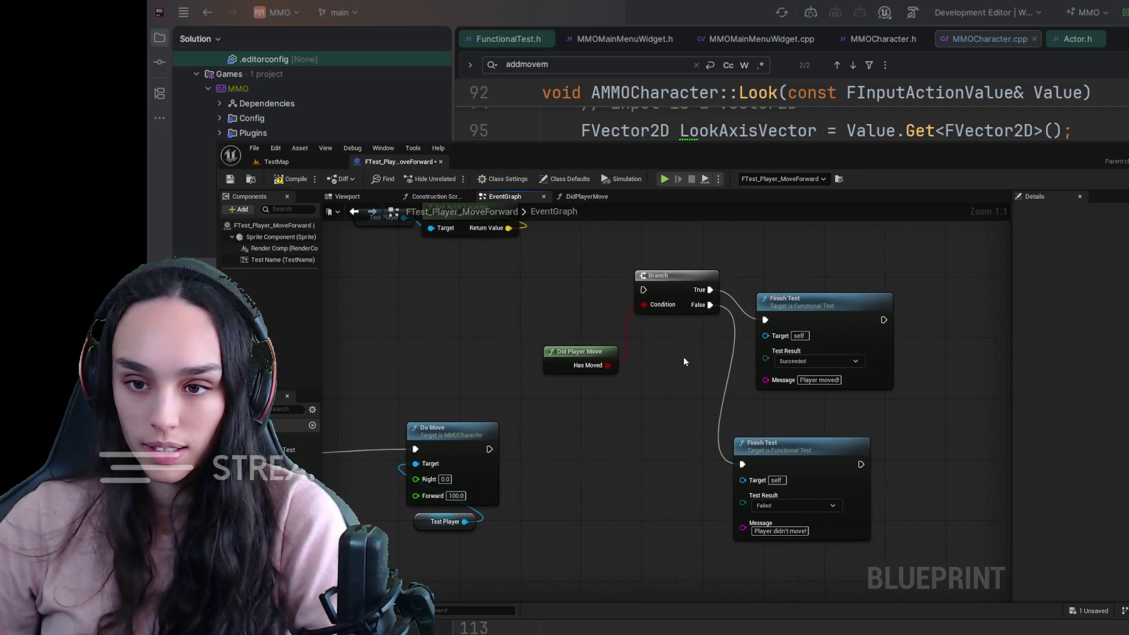
pyautogui.moveTo(490, 449)
pyautogui.mouseDown()
pyautogui.moveTo(610, 273)
pyautogui.moveTo(643, 289)
pyautogui.mouseUp()
pyautogui.moveTo(588, 359)
pyautogui.mouseDown()
pyautogui.moveTo(596, 412)
pyautogui.moveTo(572, 465)
pyautogui.mouseUp()
pyautogui.scroll(-2, 646, 421)
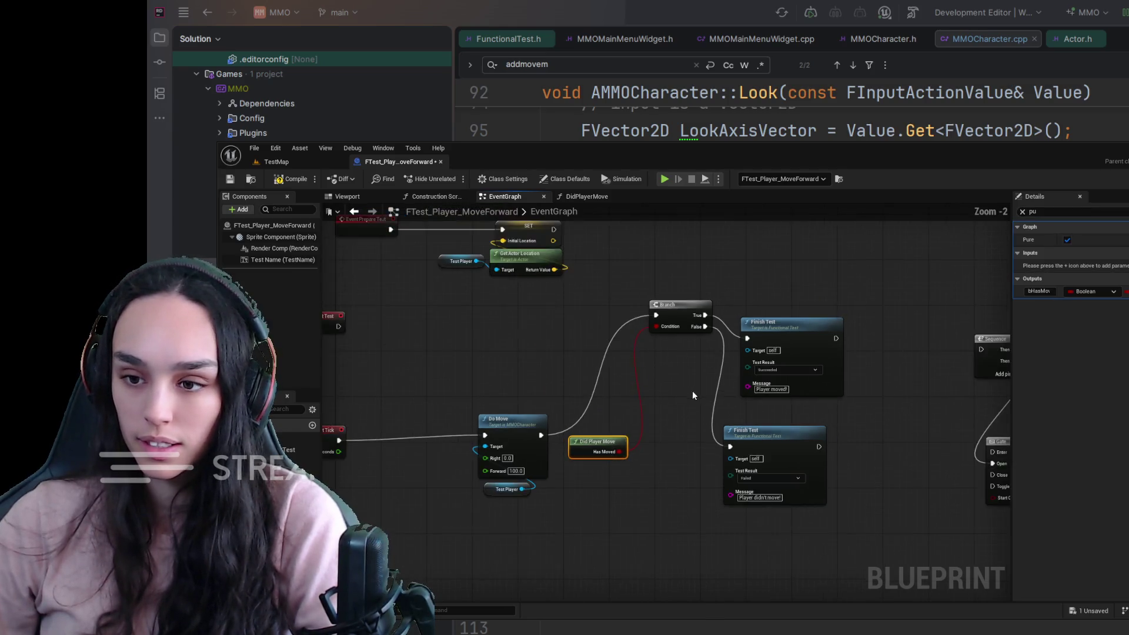
pyautogui.moveTo(646, 423); pyautogui.dragTo(823, 415)
# Compile and save the test Blueprint.
pyautogui.click(278, 178)
pyautogui.click(230, 179)
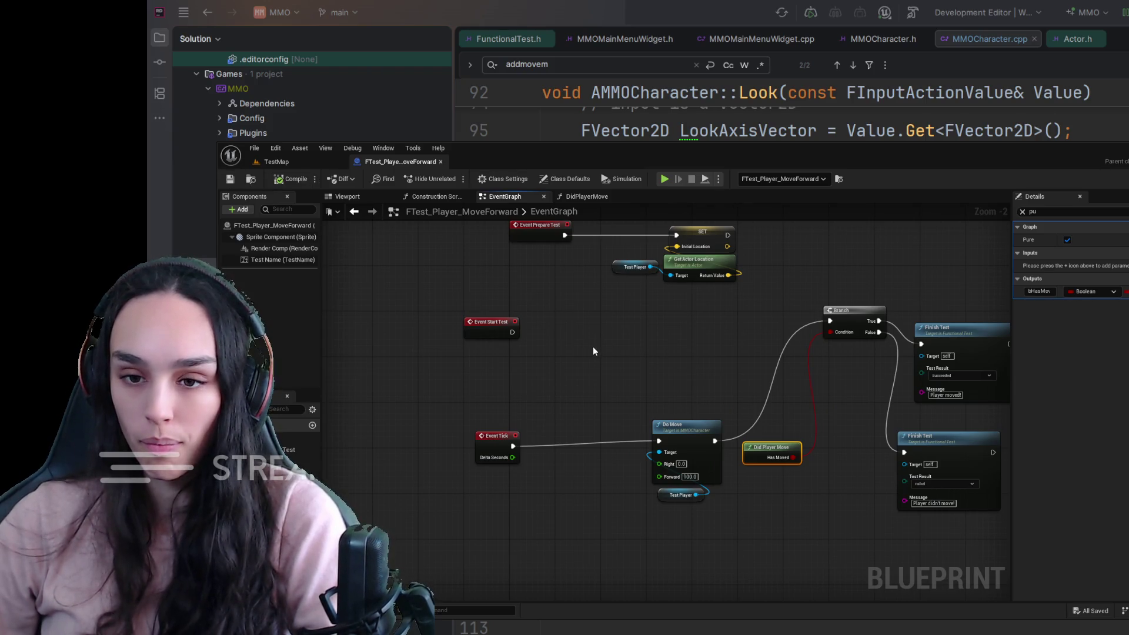
pyautogui.moveTo(596, 341); pyautogui.dragTo(572, 371)
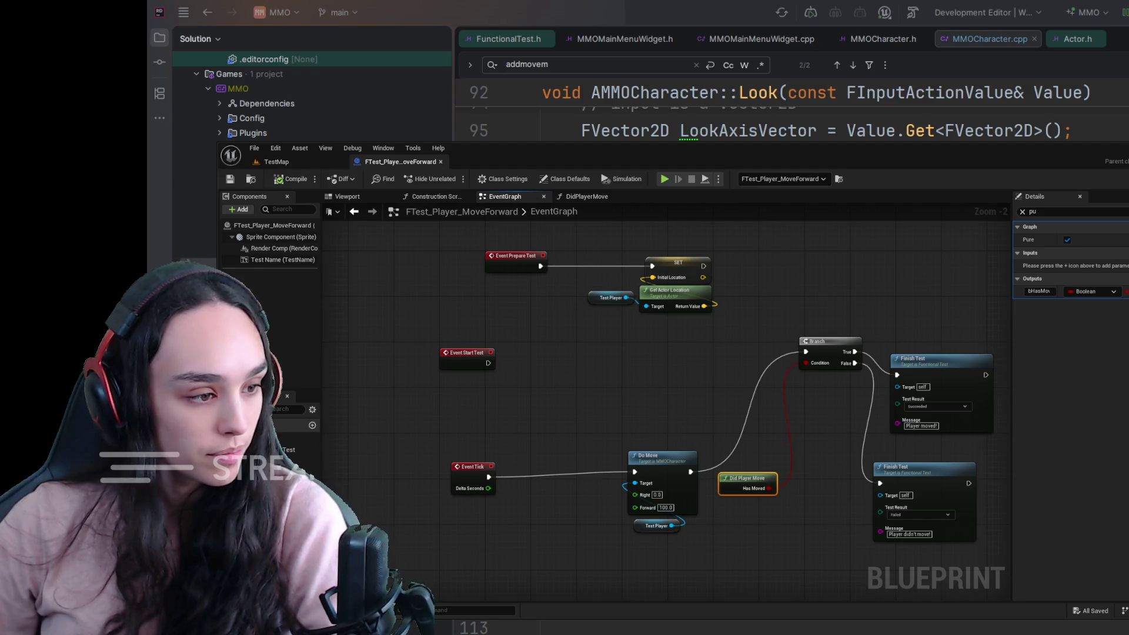
pyautogui.hotkey('alt', 'p')
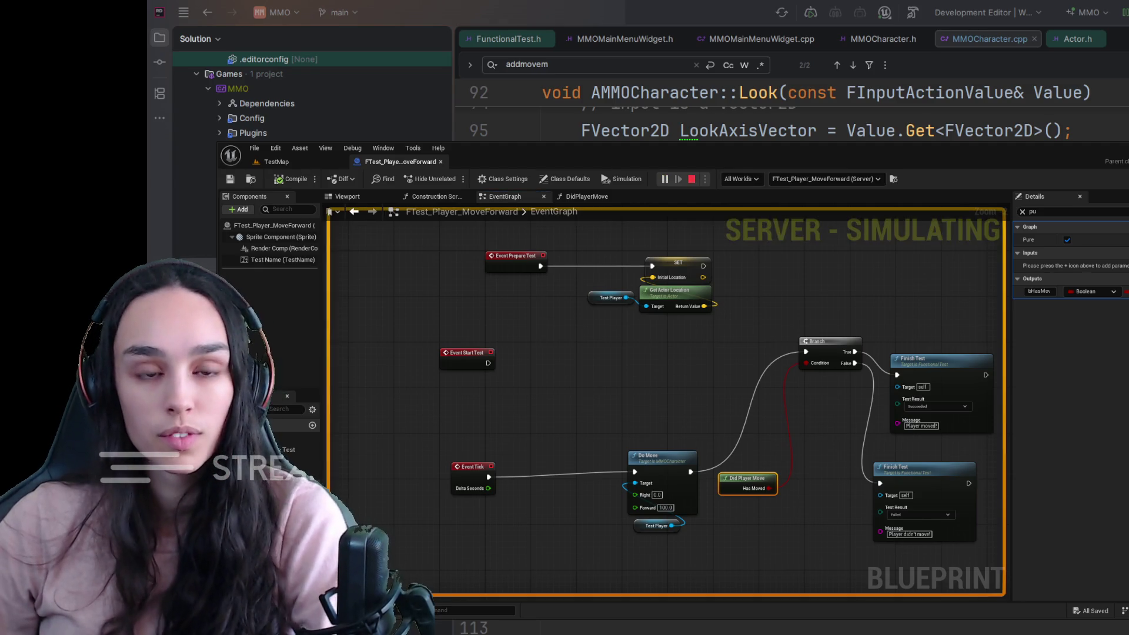
pyautogui.press('Escape')
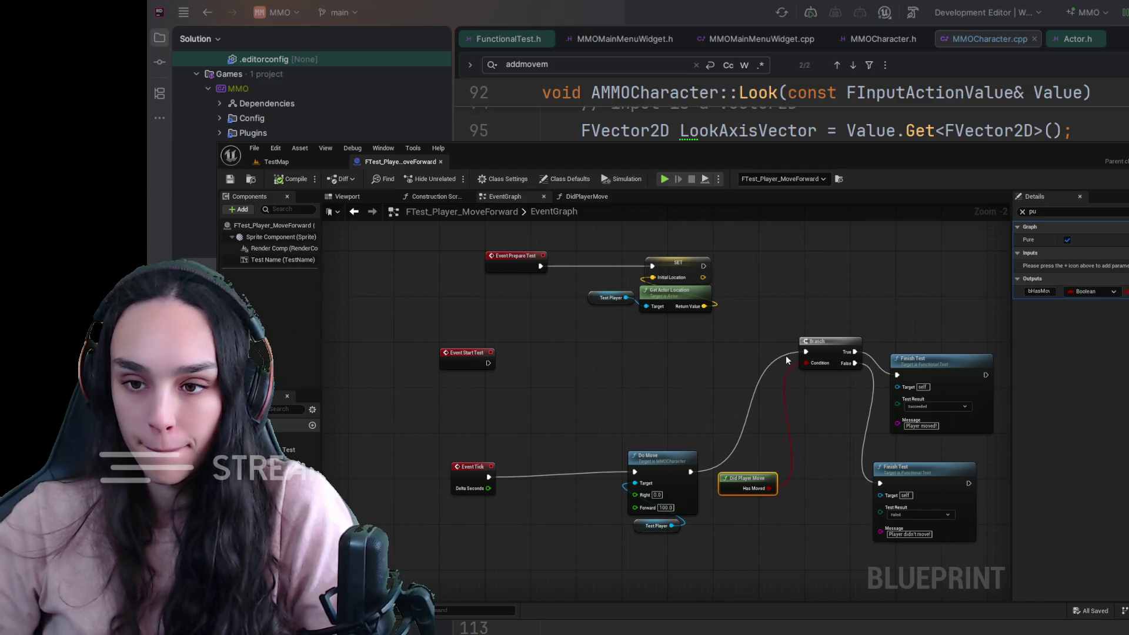
pyautogui.click(737, 369)
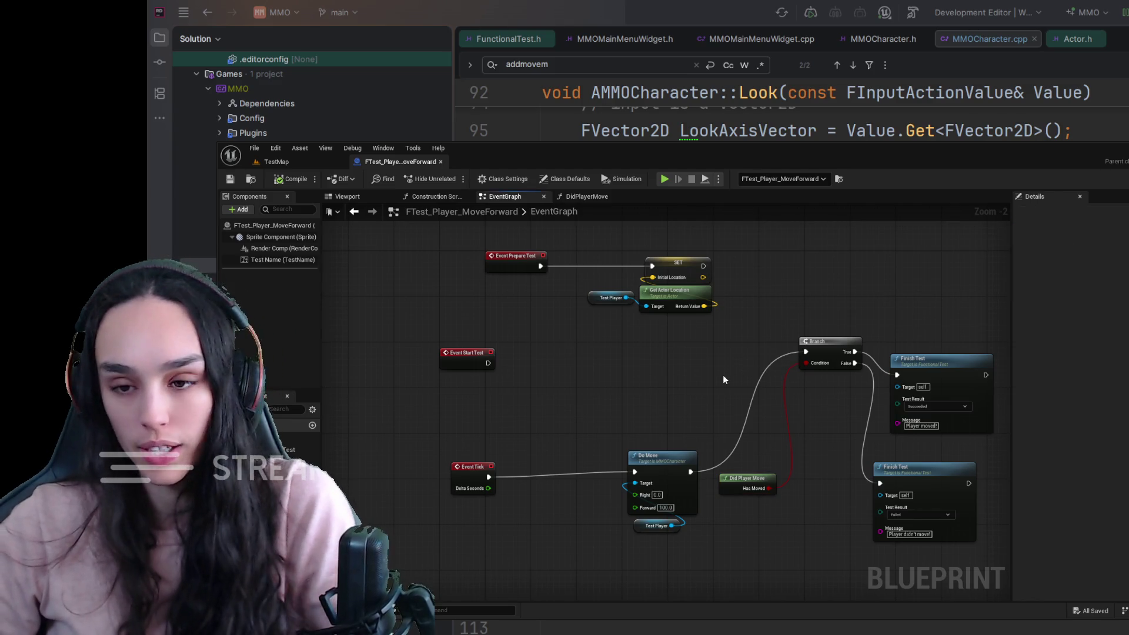
# Undo the edits, delete the right-hand node group, and save the MoveForward Blueprint.
pyautogui.hotkey('ctrl', 'z')
pyautogui.hotkey('ctrl', 'z')
pyautogui.hotkey('ctrl', 'z')
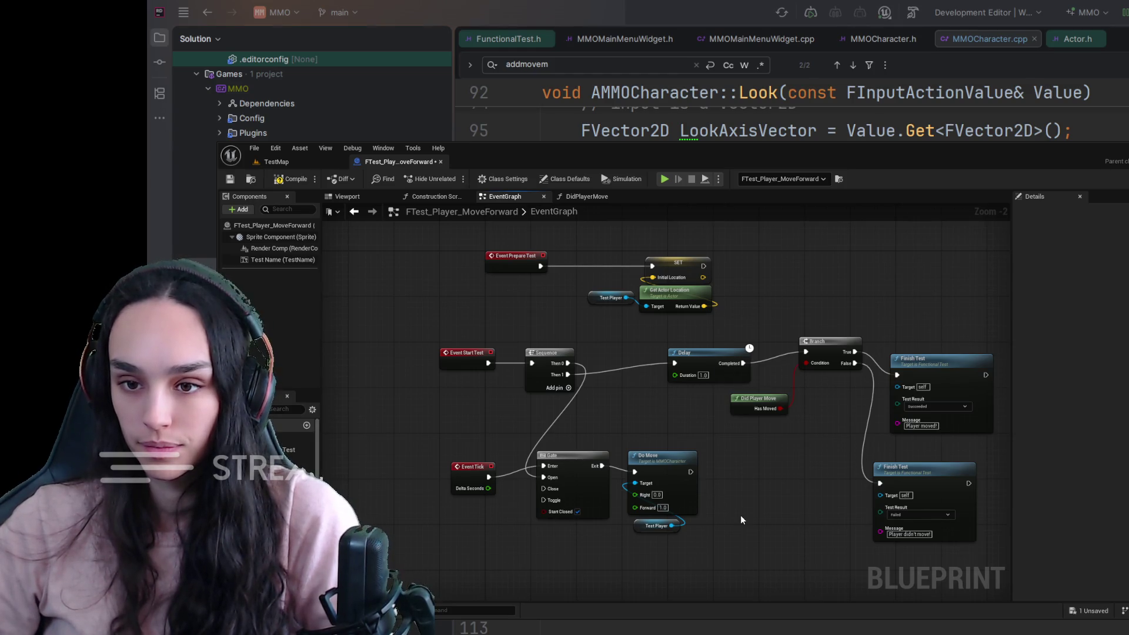
pyautogui.scroll(-5, 740, 514)
pyautogui.moveTo(950, 351); pyautogui.dragTo(722, 563)
pyautogui.press('Delete')
pyautogui.click(230, 180)
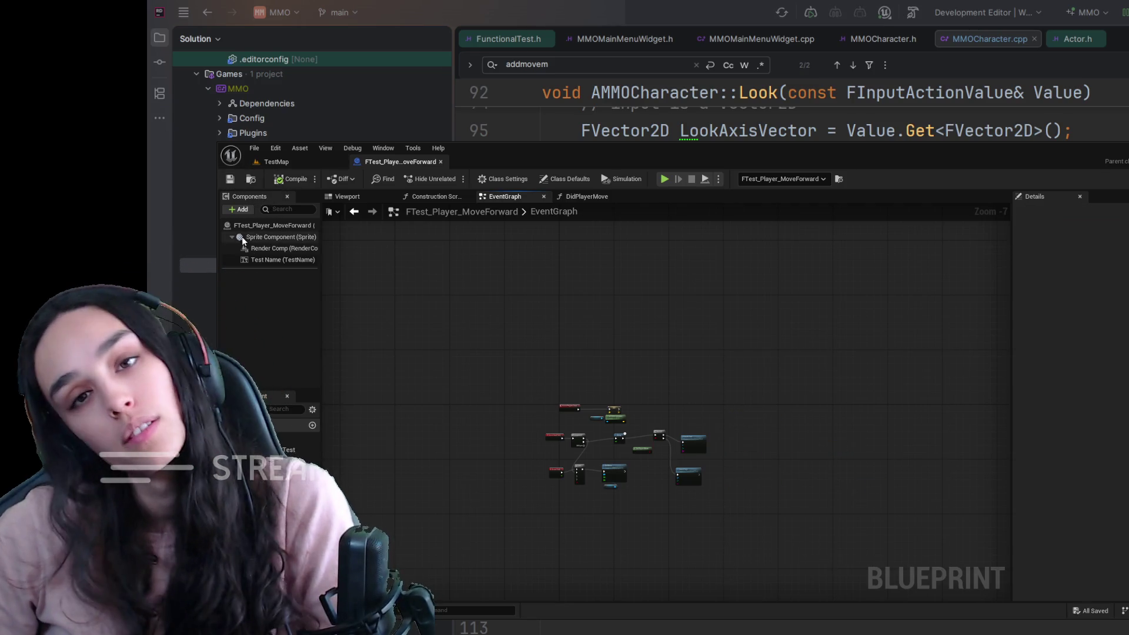
# Return to TestMap and toggle the Content Drawer showing the Movement tests.
pyautogui.click(286, 164)
pyautogui.hotkey('ctrl', 'space')
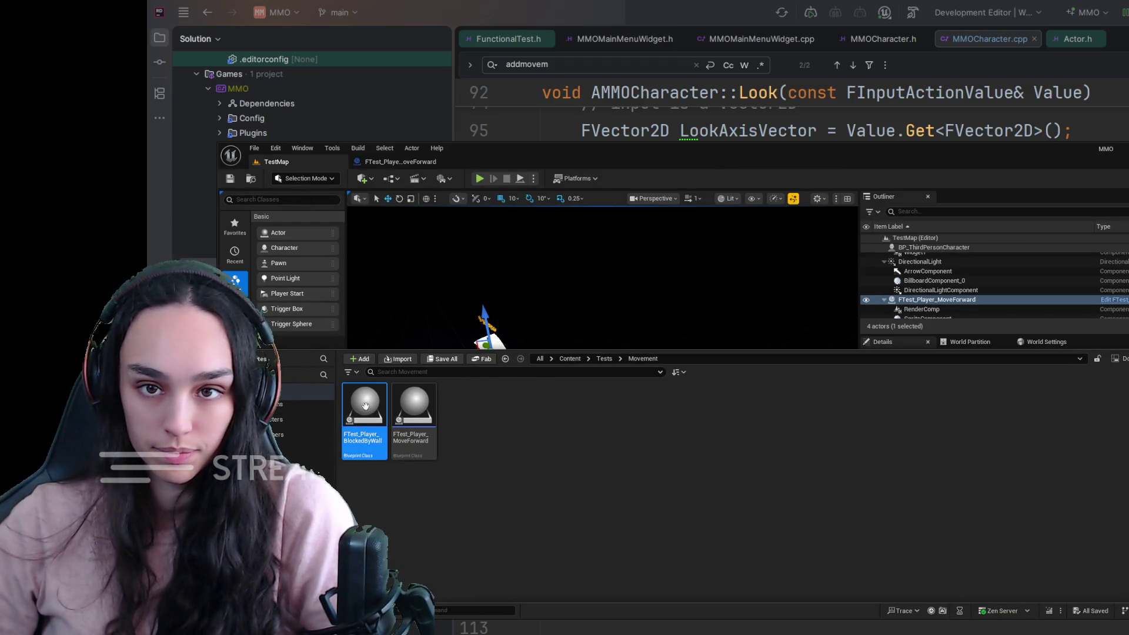
pyautogui.hotkey('ctrl', 'space')
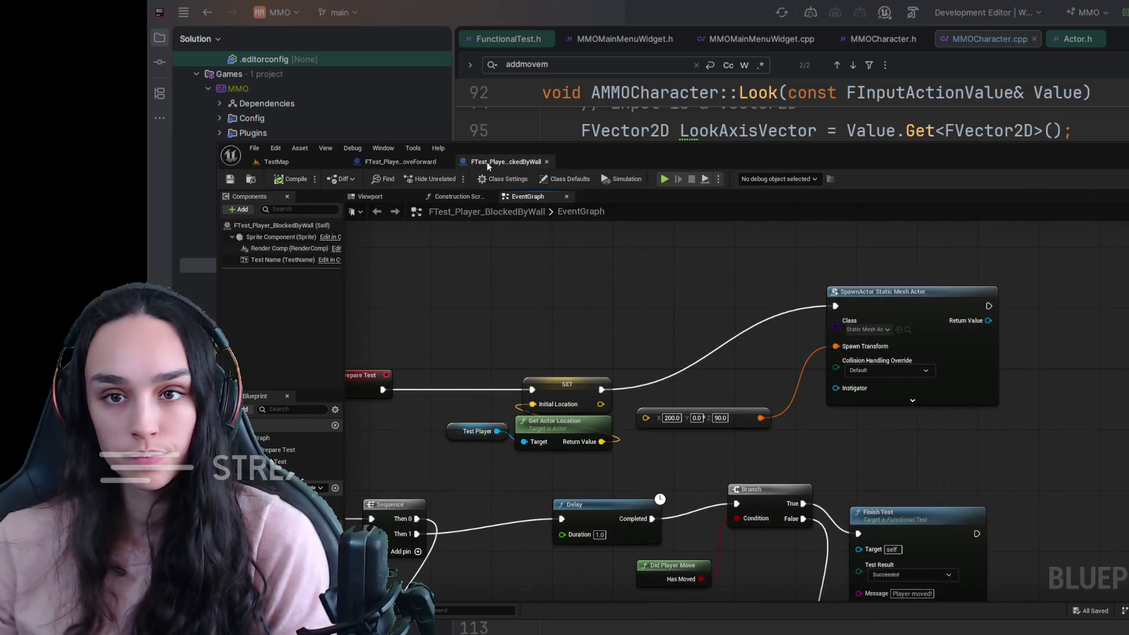
# Place a Cube into TestMap from a 'cub' Place Actors search and focus on it.
pyautogui.click(273, 161)
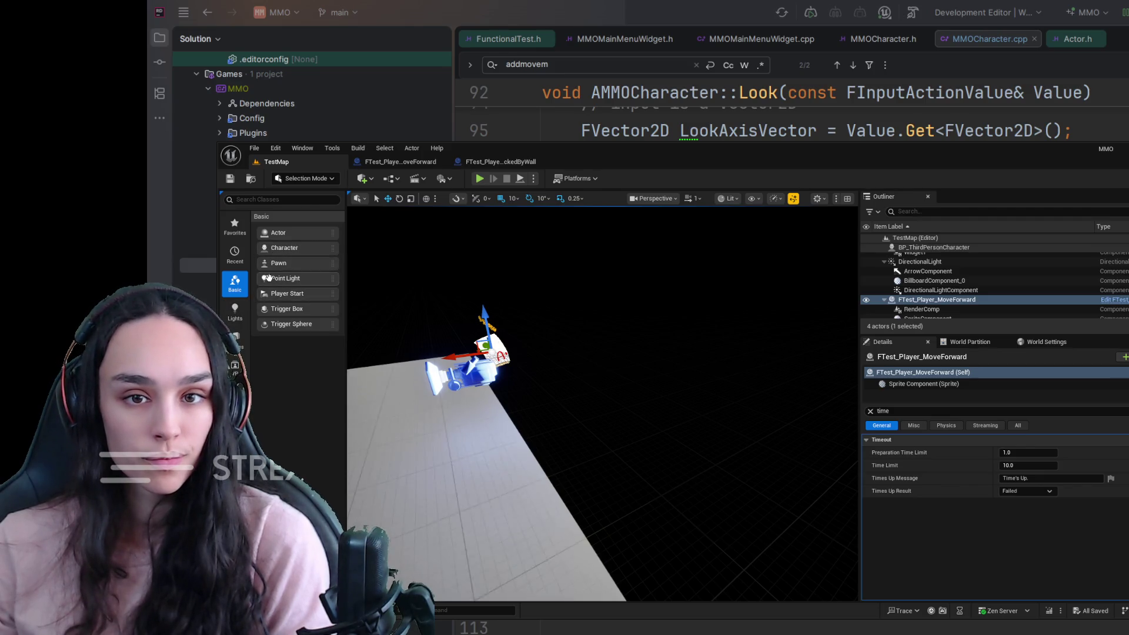
pyautogui.click(279, 201)
pyautogui.write('cub')
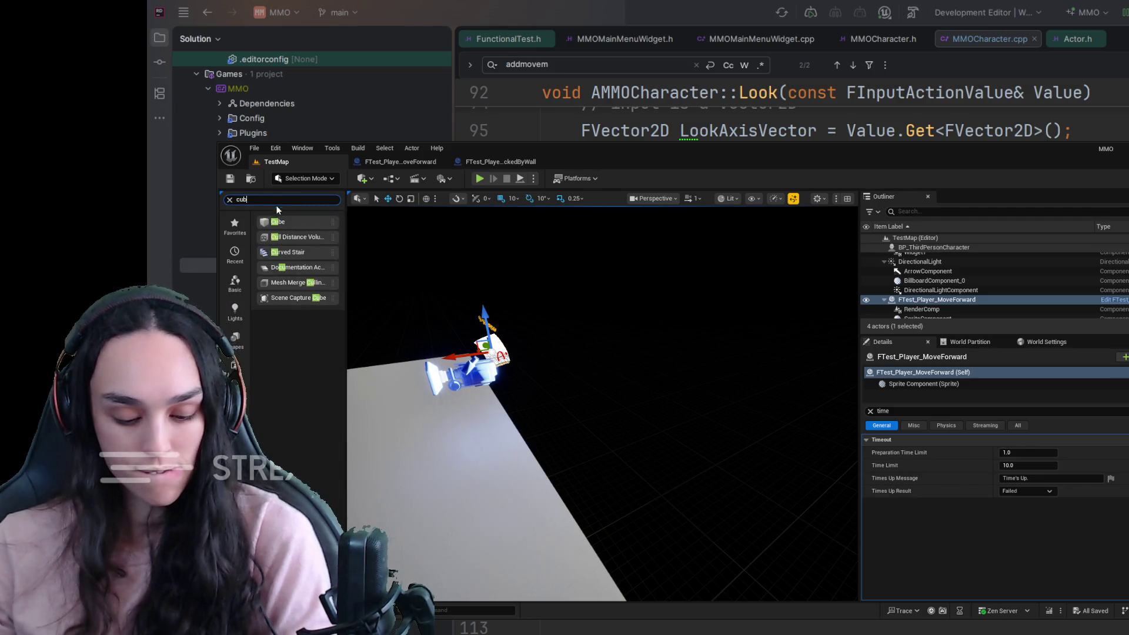
pyautogui.moveTo(278, 222); pyautogui.dragTo(416, 434)
pyautogui.press('f')
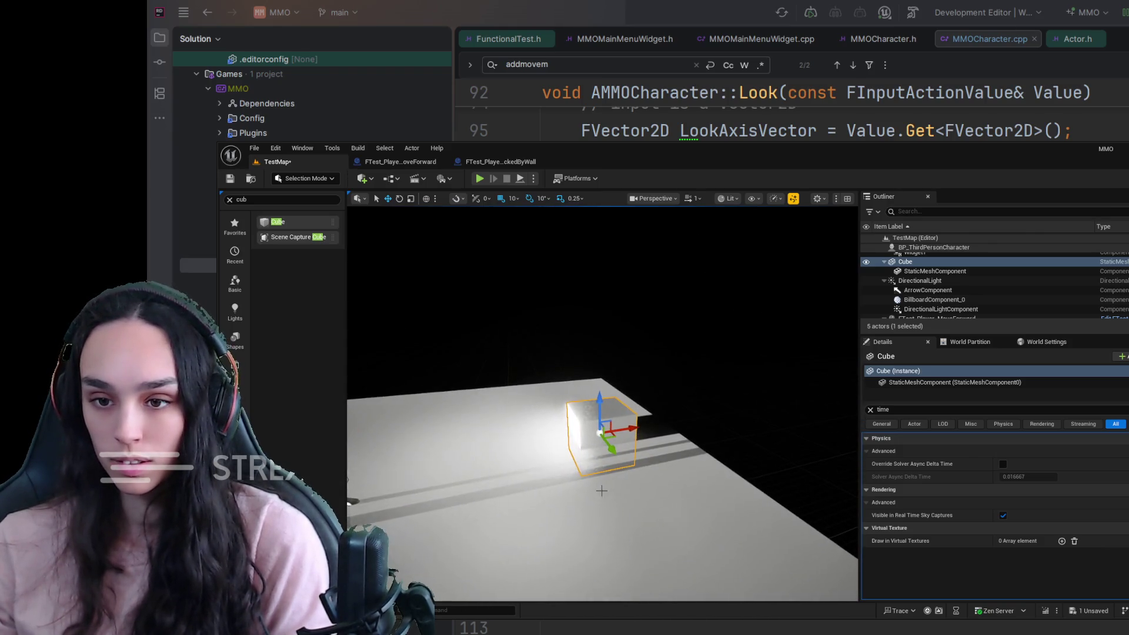
# Try moving and scaling the cube in the viewport, undoing the stray changes.
pyautogui.moveTo(637, 400); pyautogui.dragTo(634, 308)
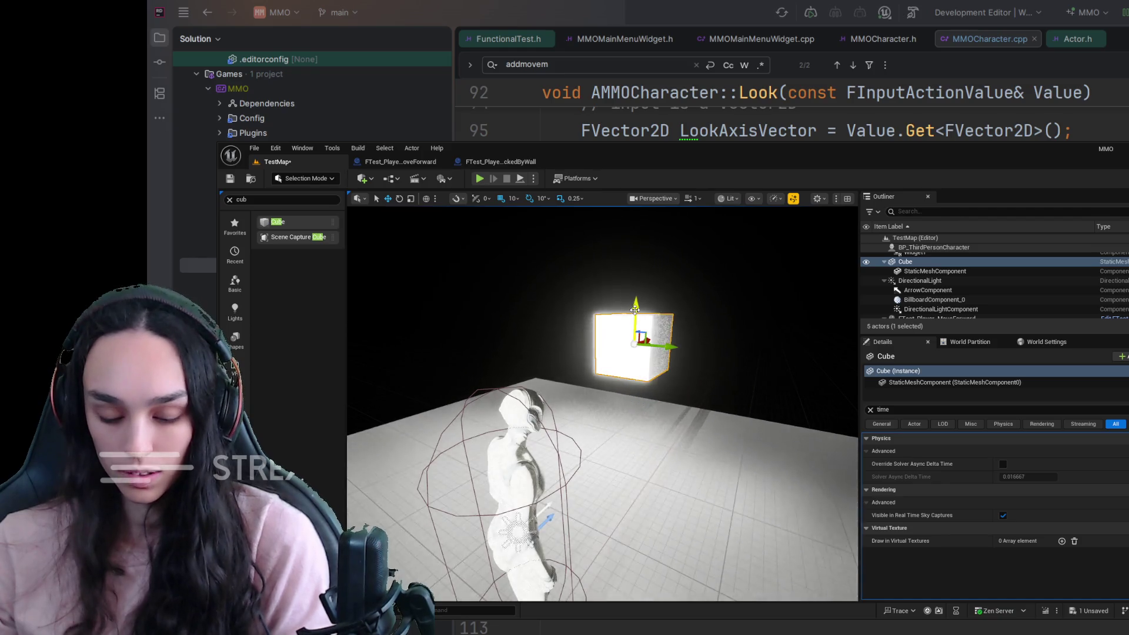
pyautogui.hotkey('ctrl', 'z')
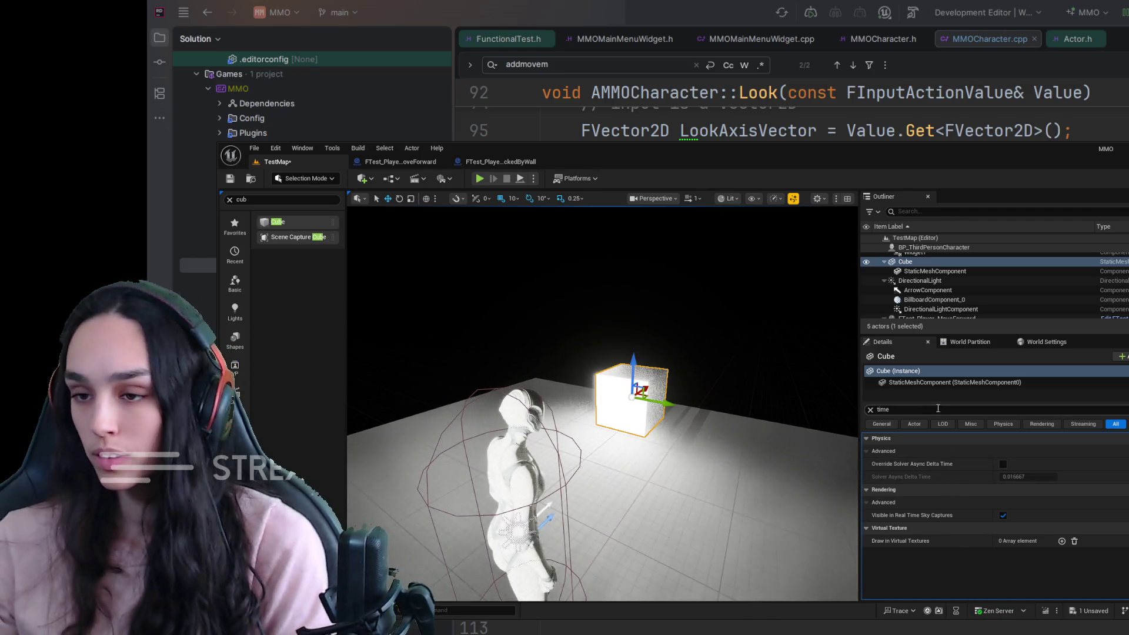
pyautogui.click(871, 410)
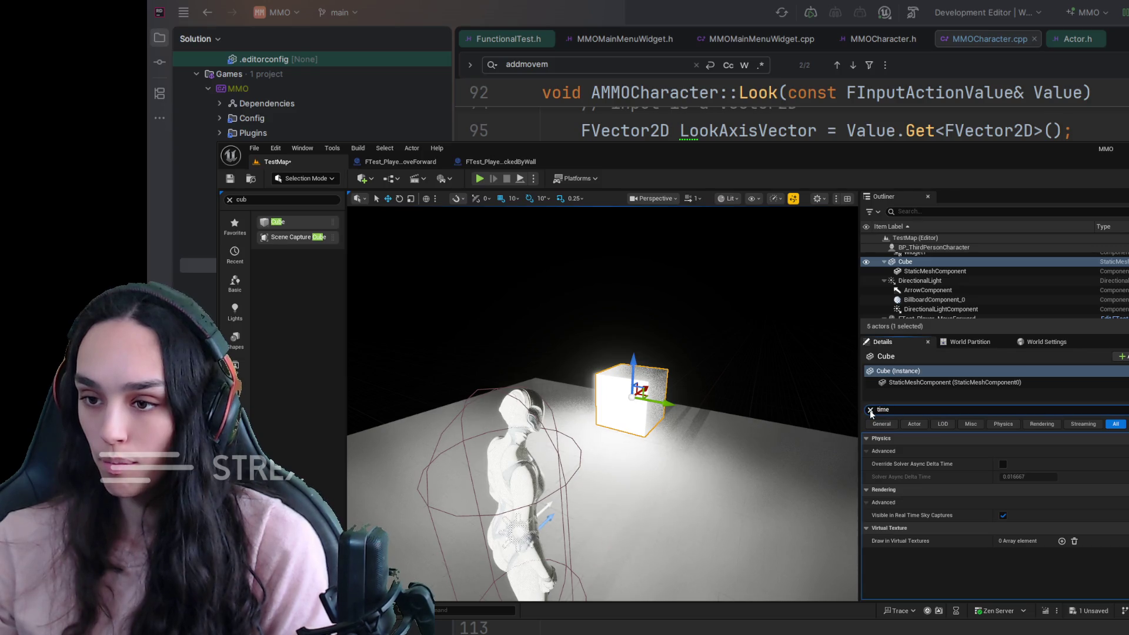
pyautogui.moveTo(1026, 476); pyautogui.dragTo(1111, 478)
pyautogui.hotkey('ctrl', 'z')
pyautogui.moveTo(502, 399); pyautogui.dragTo(502, 399)
pyautogui.moveTo(575, 385)
pyautogui.mouseDown()
pyautogui.moveTo(629, 381)
pyautogui.moveTo(602, 404)
pyautogui.mouseUp()
# Set the cube's Y scale to 3, view it from behind the character, and select its Z location.
pyautogui.click(1067, 476)
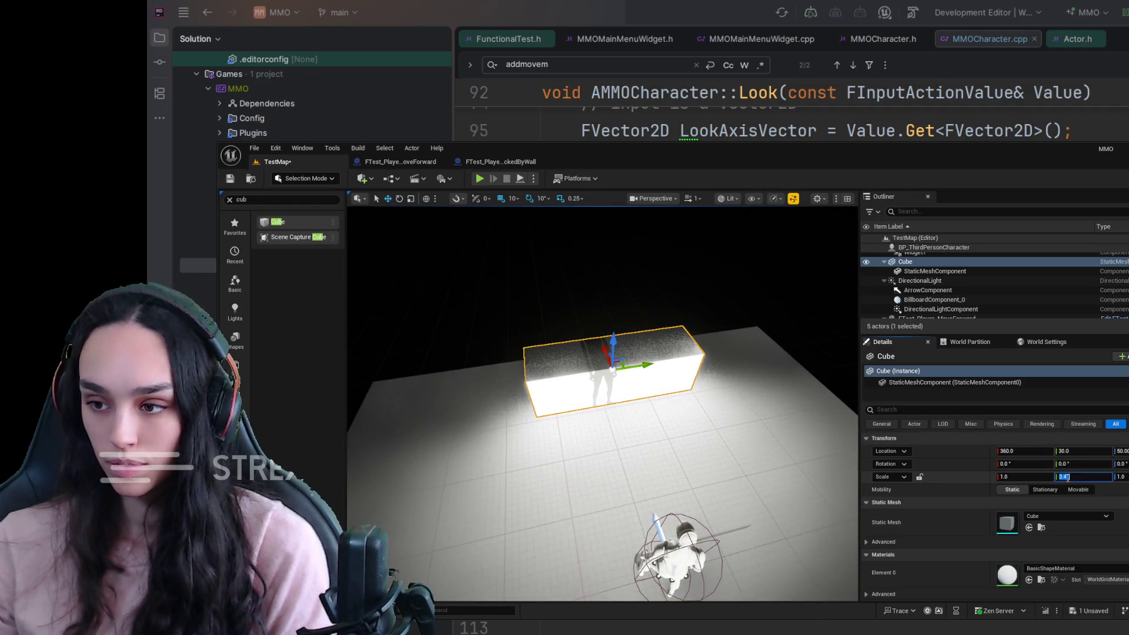
pyautogui.write('4')
pyautogui.press('Return')
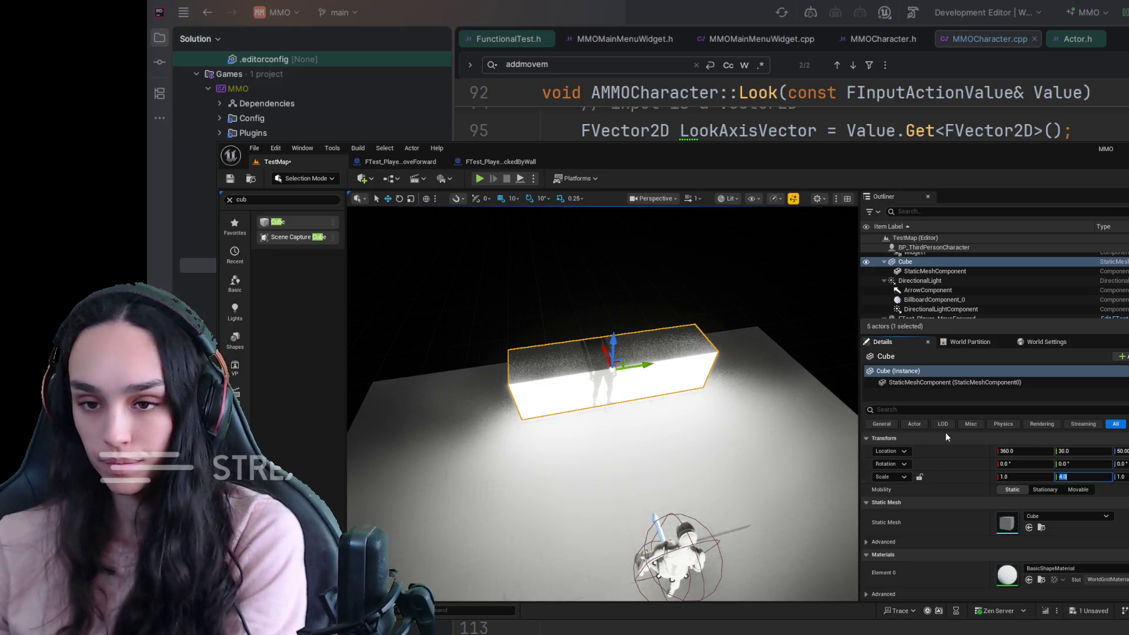
pyautogui.write('3')
pyautogui.press('Return')
pyautogui.moveTo(602, 404); pyautogui.dragTo(603, 403)
pyautogui.moveTo(634, 343); pyautogui.dragTo(618, 343)
pyautogui.click(1121, 451)
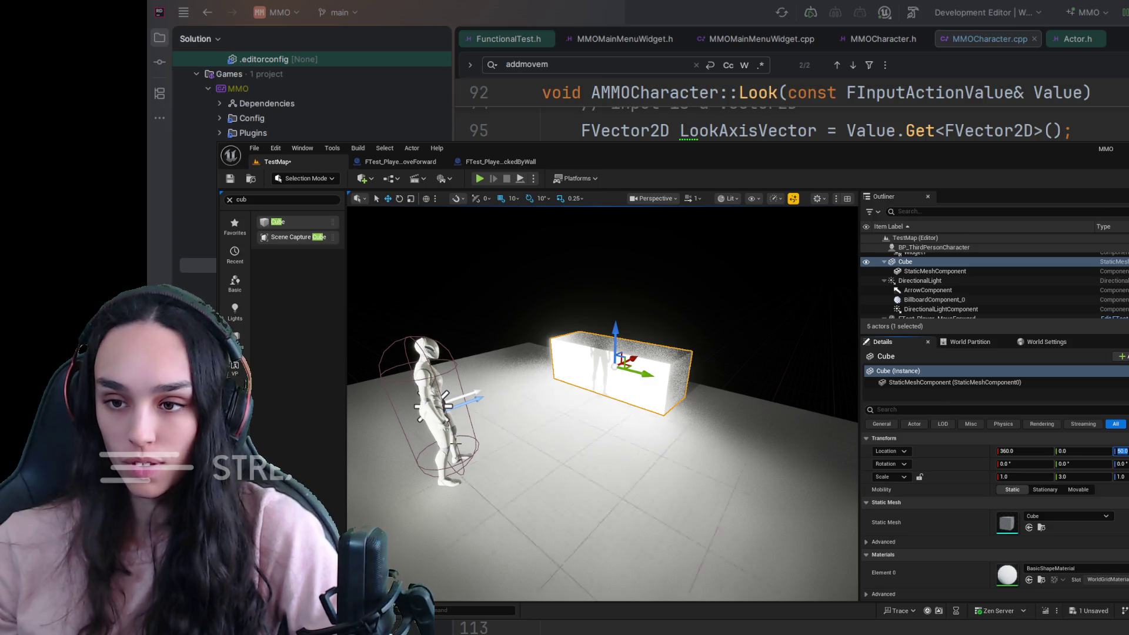
# Change the BlockedByWall spawn location vector to X 360 and Z 50.
pyautogui.click(491, 165)
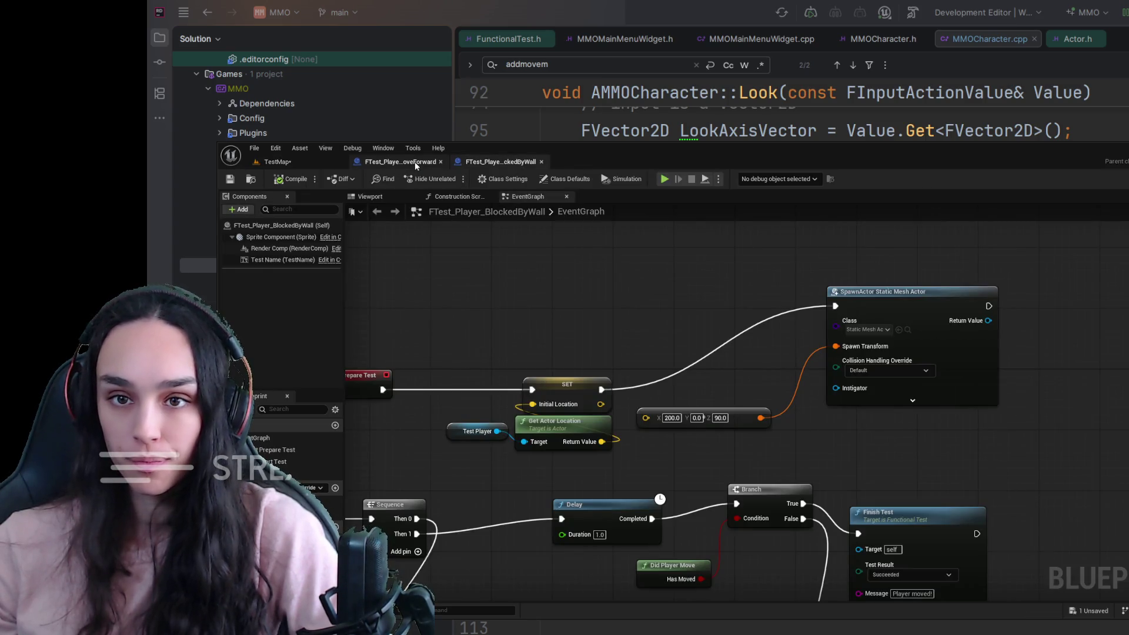
pyautogui.moveTo(901, 446); pyautogui.dragTo(701, 478)
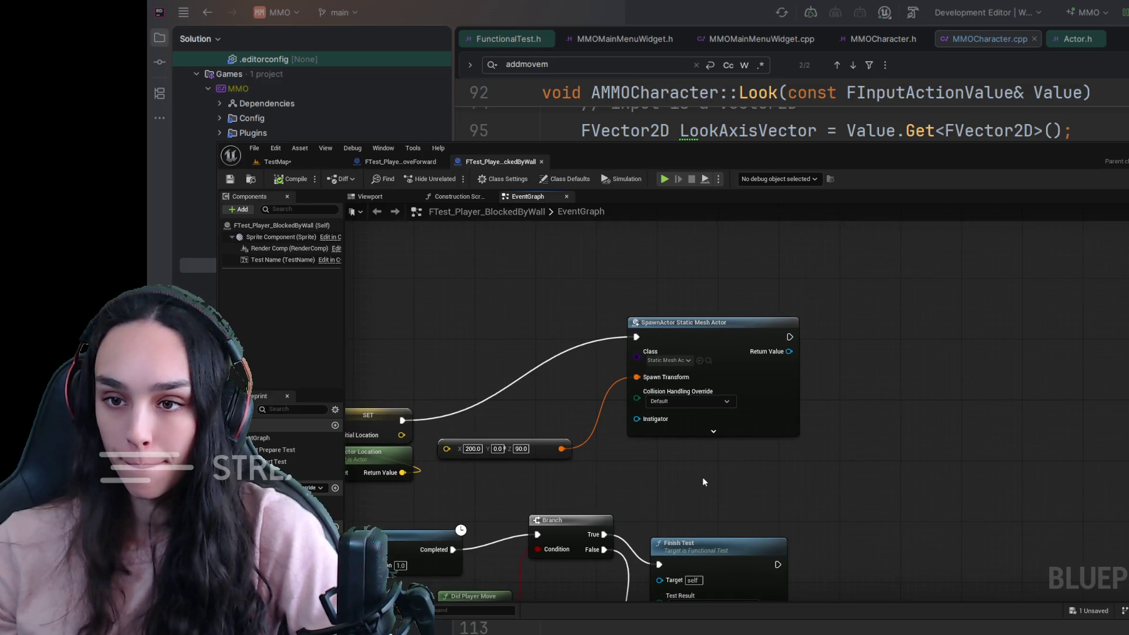
pyautogui.click(289, 160)
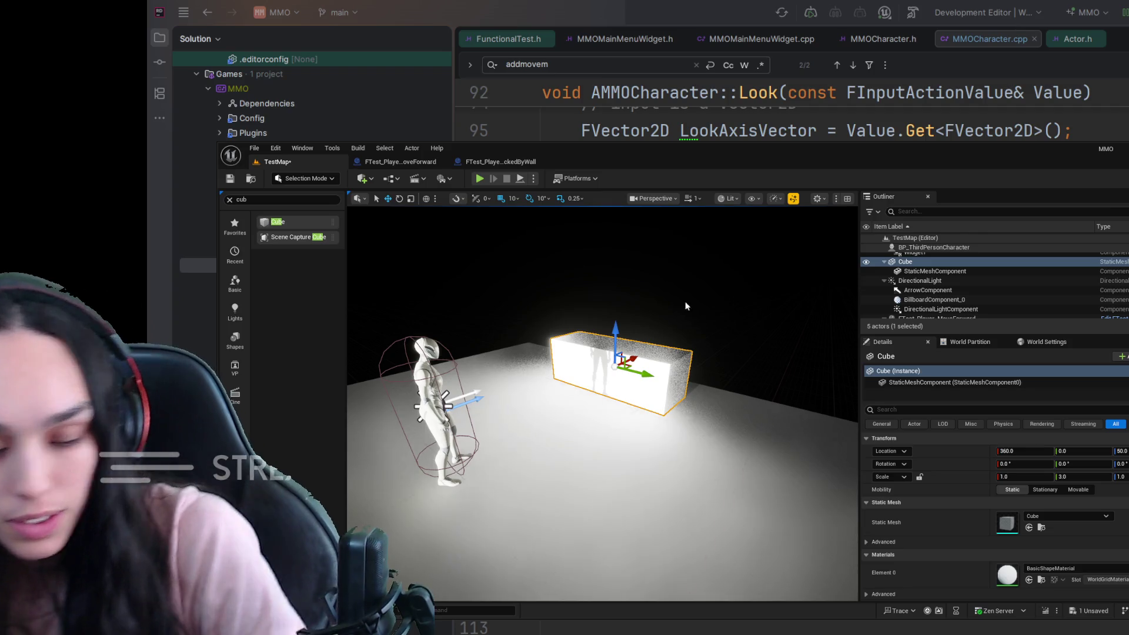
pyautogui.click(506, 161)
pyautogui.click(472, 448)
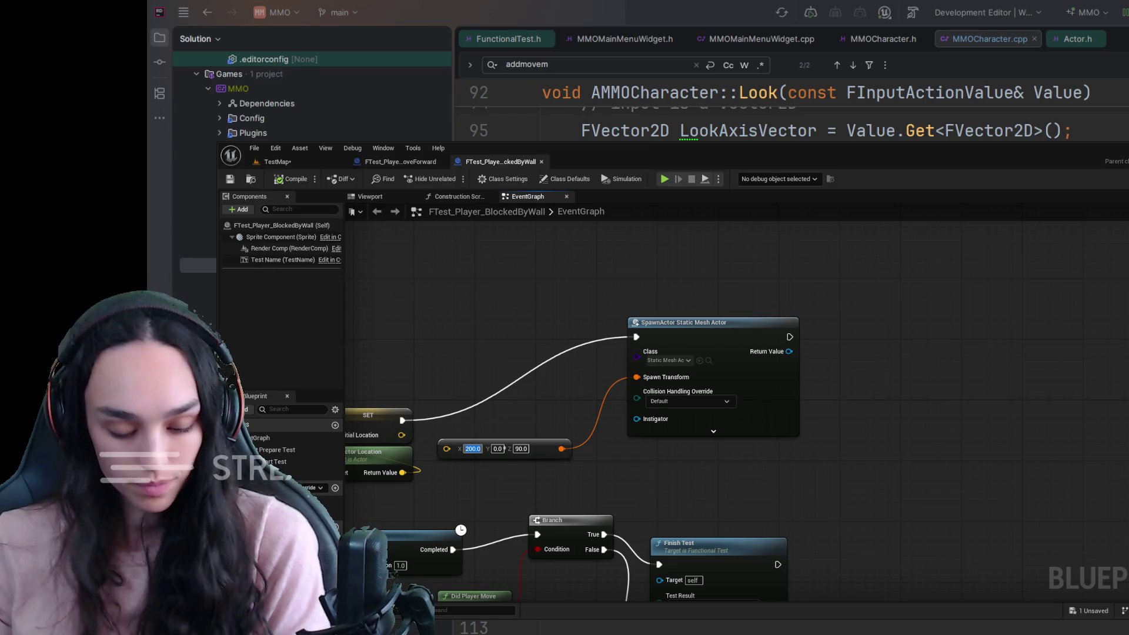
pyautogui.write('360')
pyautogui.press('Tab')
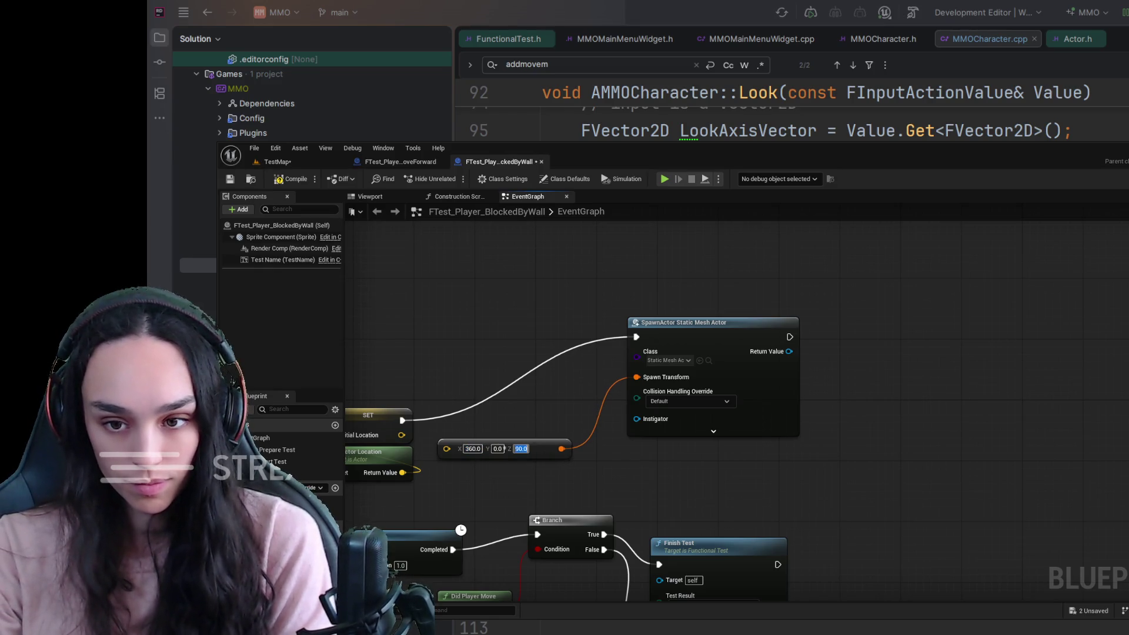
pyautogui.write('50')
pyautogui.press('Return')
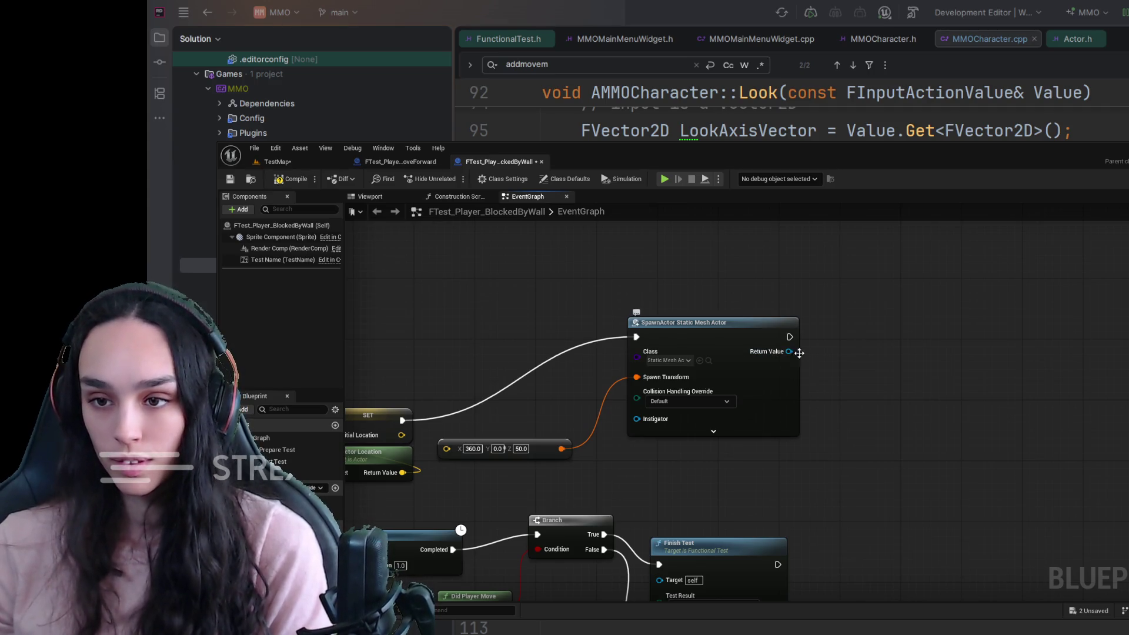
# Add a Static Mesh Component getter and a Set Static Mesh node from the spawned actor.
pyautogui.moveTo(785, 352); pyautogui.dragTo(880, 342)
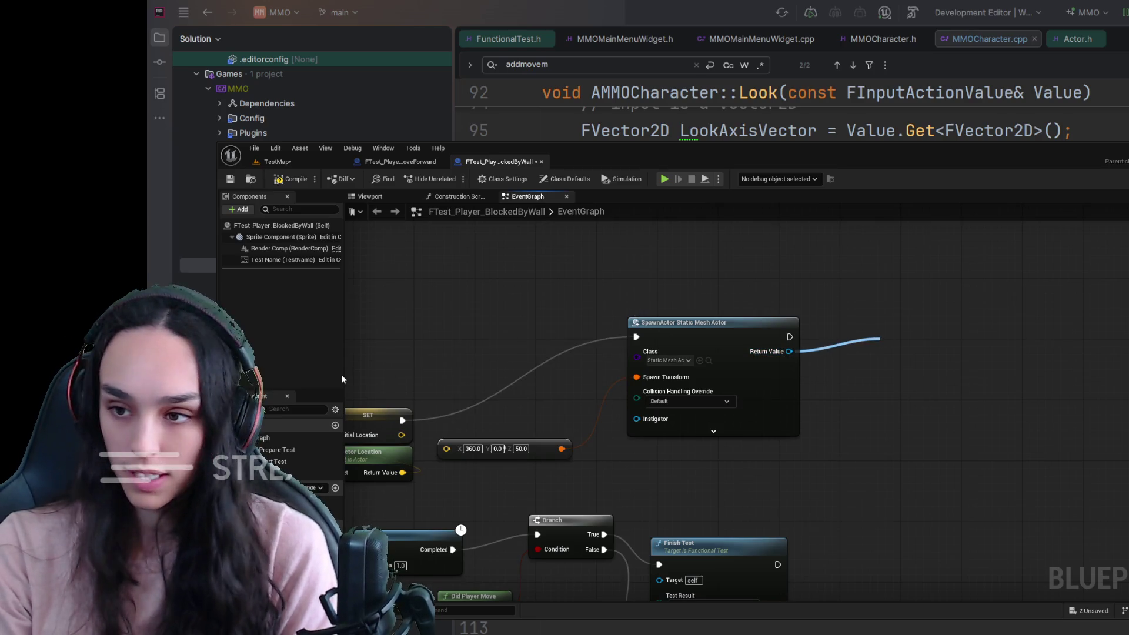
pyautogui.click(956, 531)
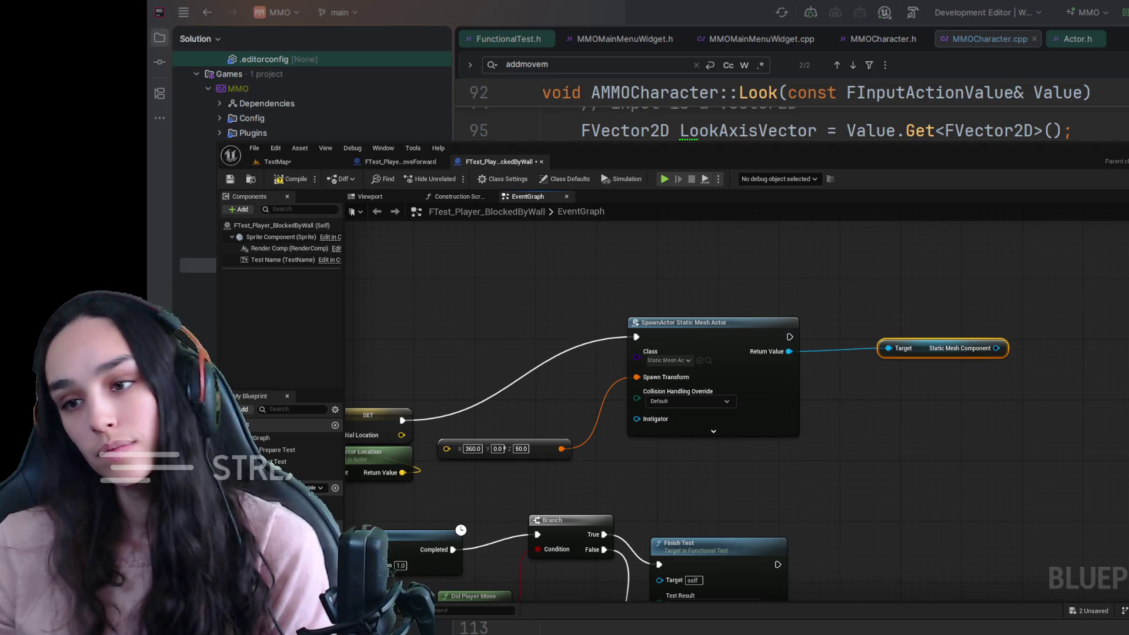
pyautogui.moveTo(996, 348); pyautogui.dragTo(1041, 308)
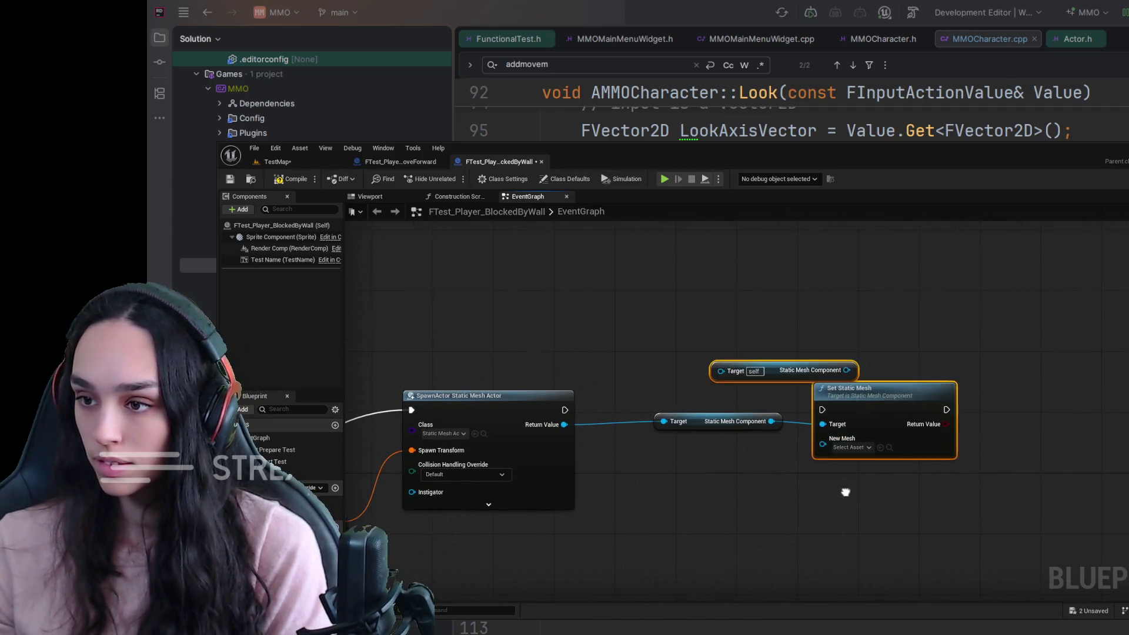
pyautogui.hotkey('ctrl', 'w')
pyautogui.moveTo(806, 357)
pyautogui.mouseDown()
pyautogui.moveTo(898, 392)
pyautogui.moveTo(850, 360)
pyautogui.moveTo(811, 438)
pyautogui.moveTo(829, 392)
pyautogui.moveTo(817, 468)
pyautogui.moveTo(929, 478)
pyautogui.moveTo(898, 402)
pyautogui.mouseUp()
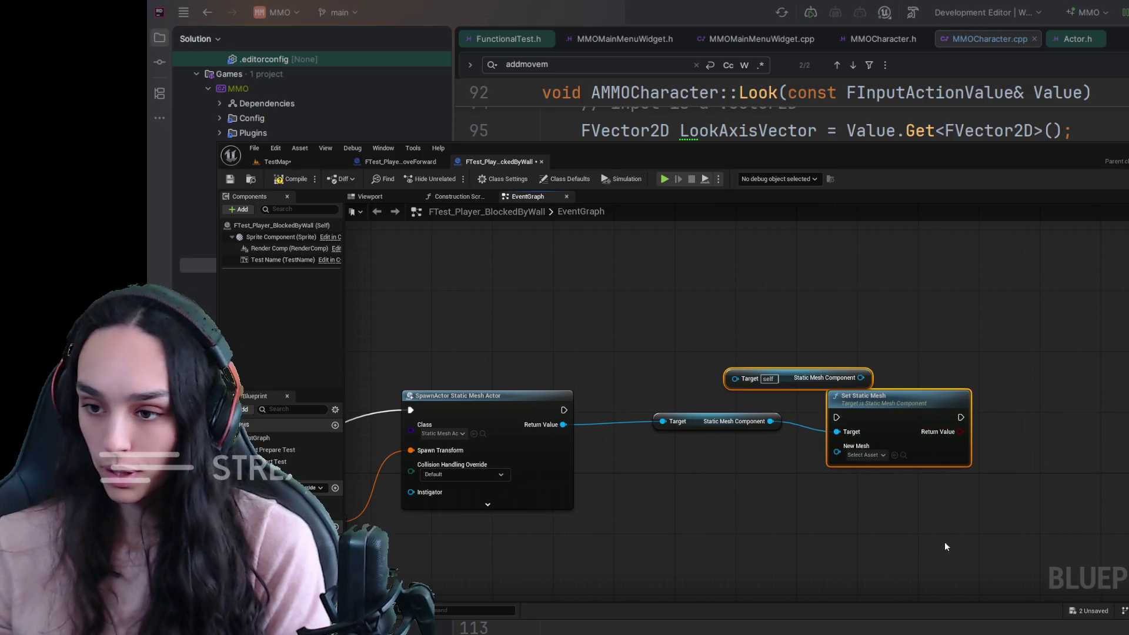
# Compile and save BlockedByWall, then return to TestMap.
pyautogui.scroll(-2, 921, 569)
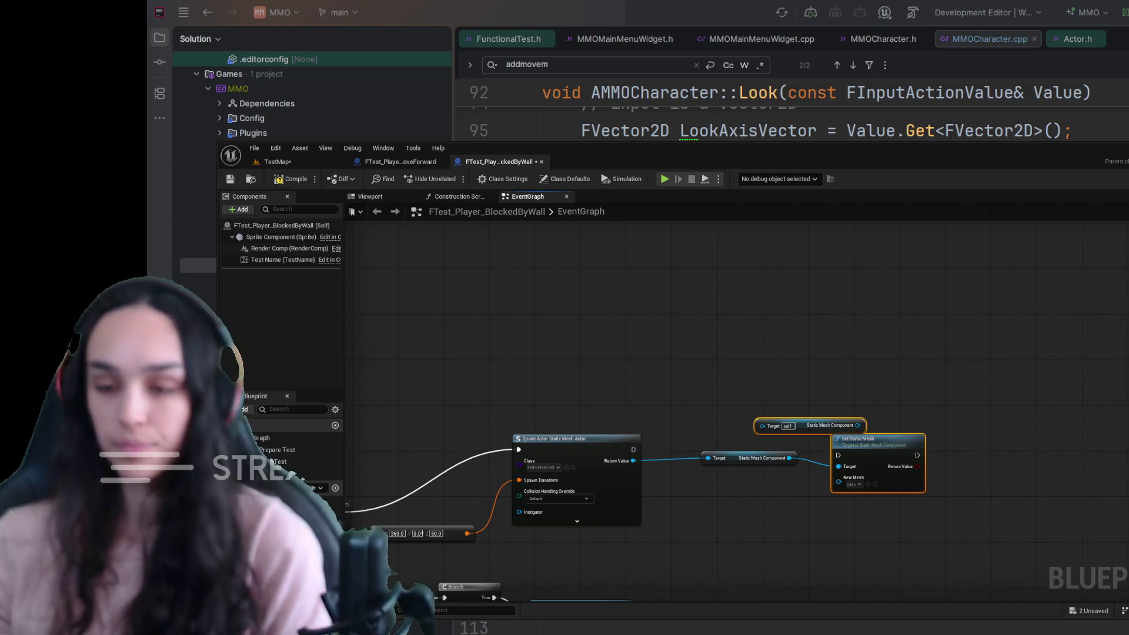
pyautogui.scroll(2, 744, 489)
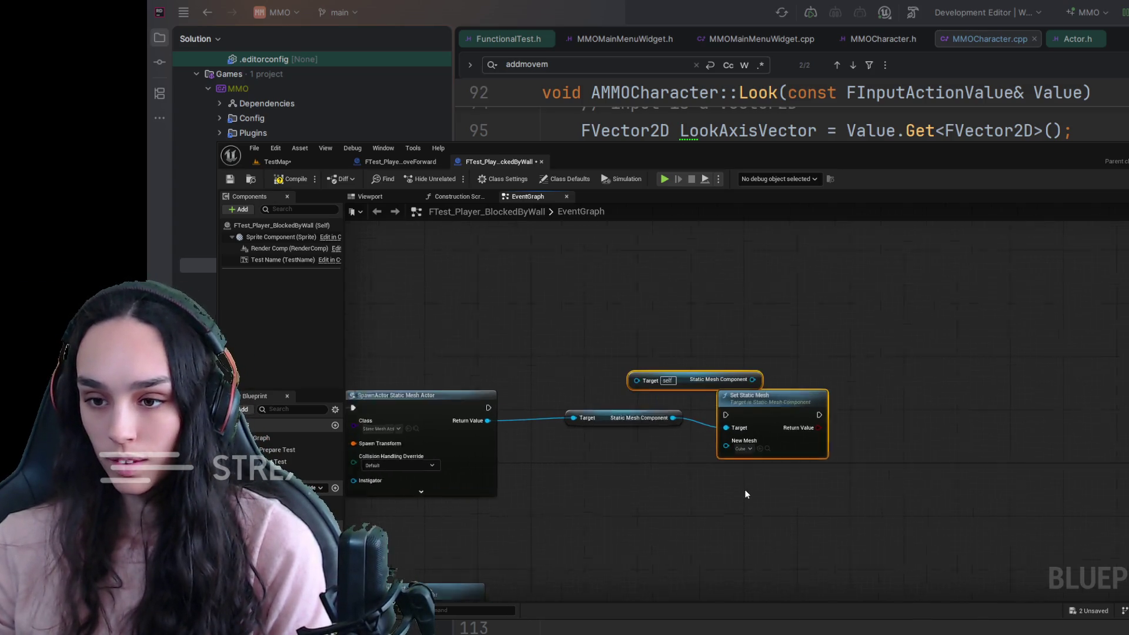
pyautogui.click(291, 178)
pyautogui.click(231, 179)
pyautogui.click(308, 158)
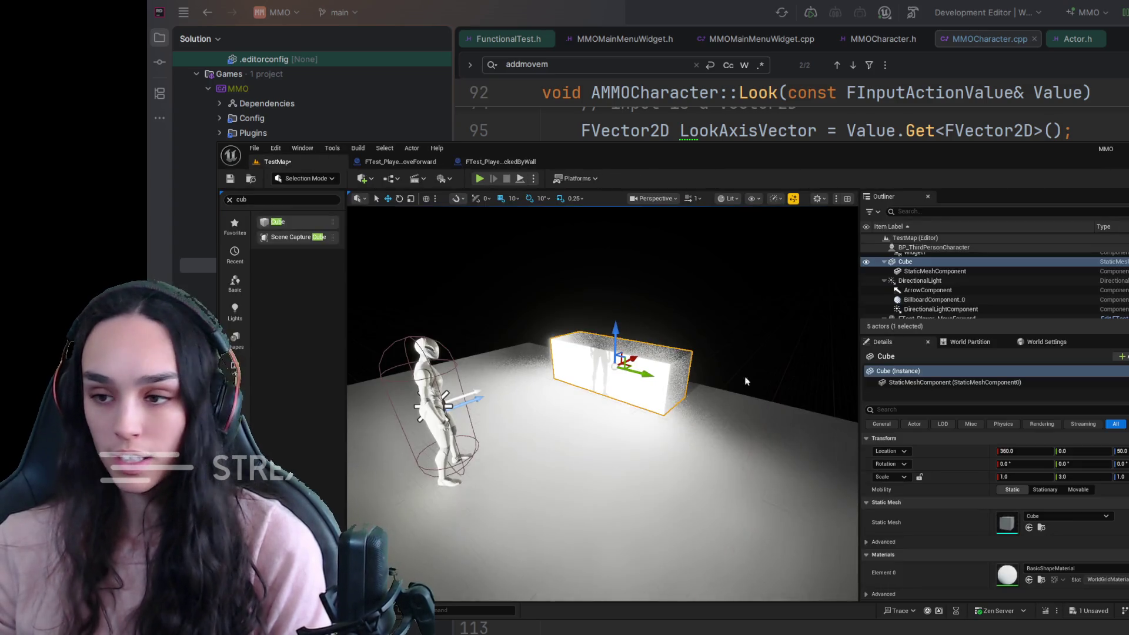
# Save TestMap, then add and delete an Absolute Scale setter in the BlockedByWall graph.
pyautogui.click(230, 180)
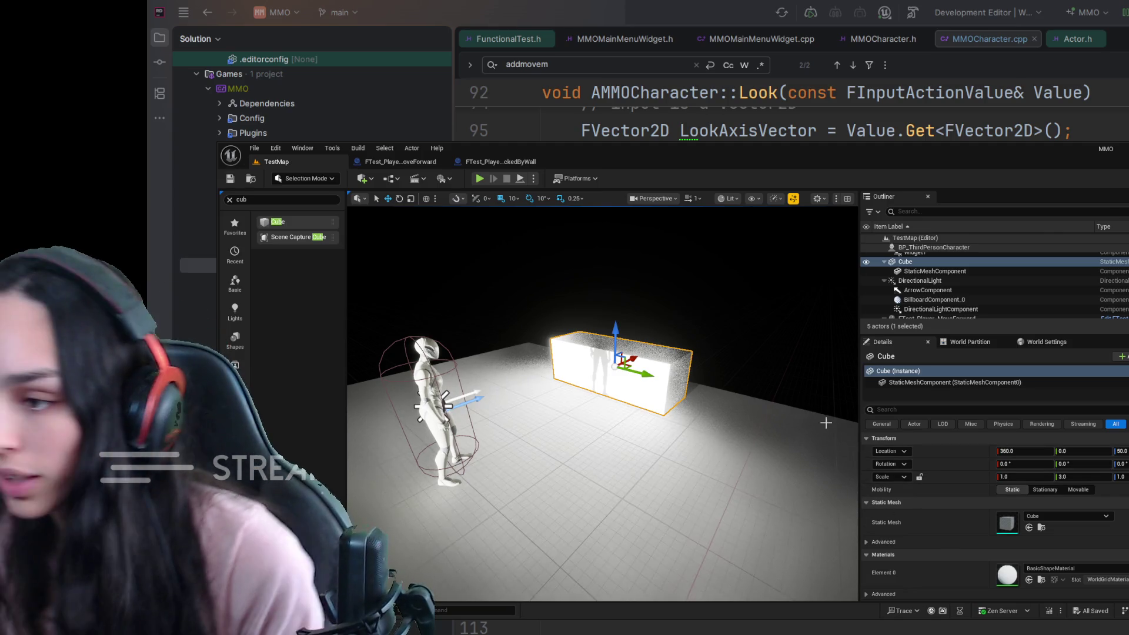
pyautogui.click(500, 162)
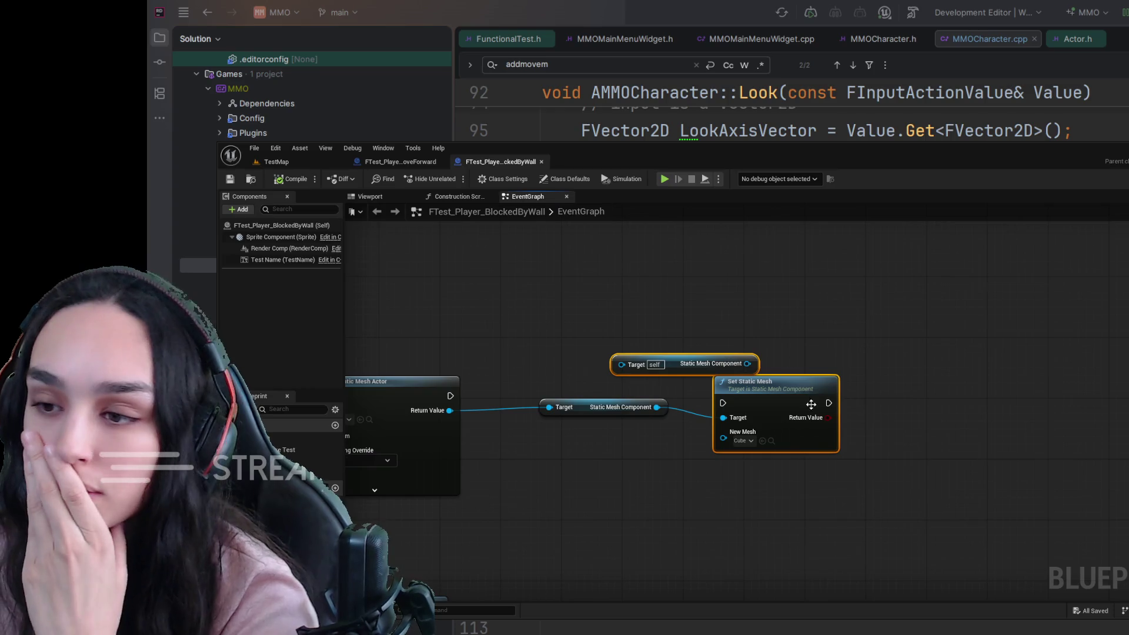
pyautogui.moveTo(824, 420); pyautogui.dragTo(917, 386)
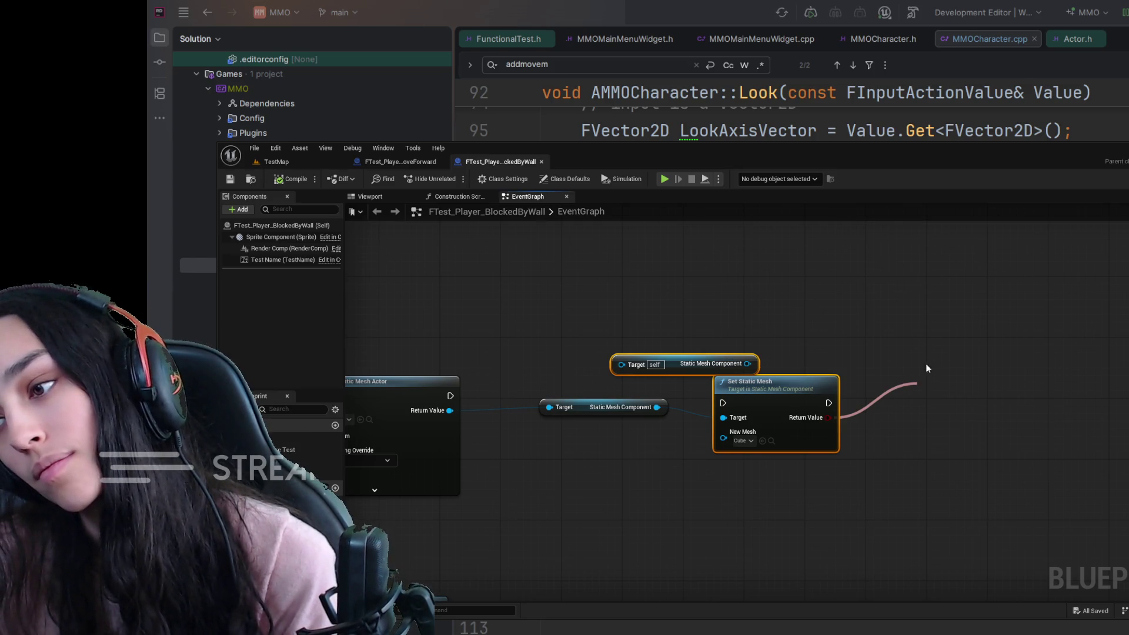
pyautogui.click(1004, 435)
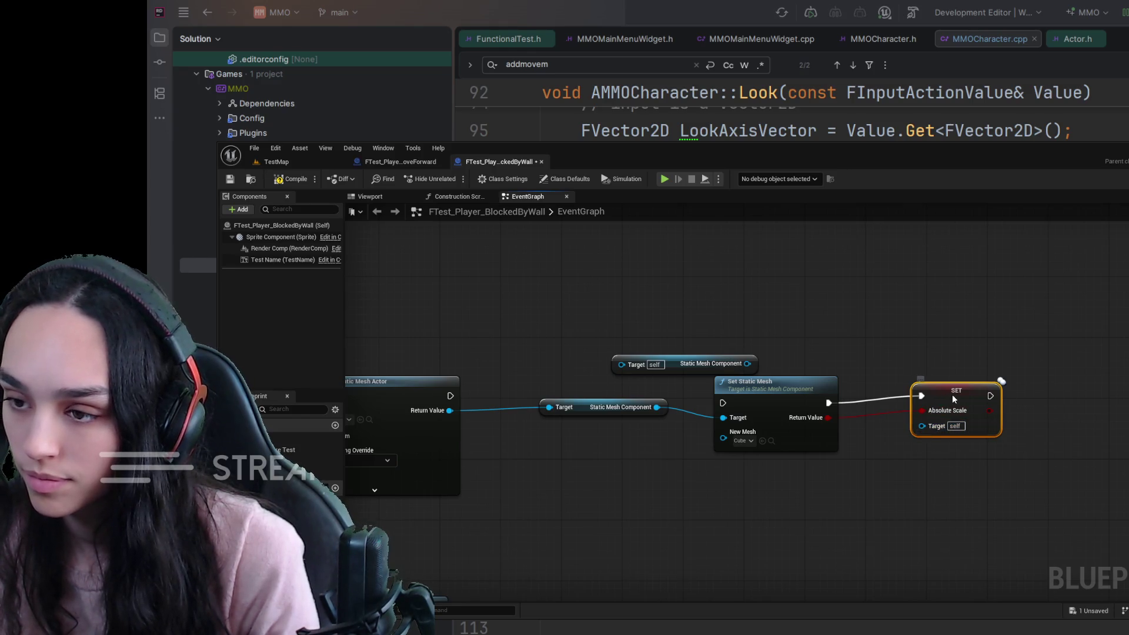
pyautogui.press('Delete')
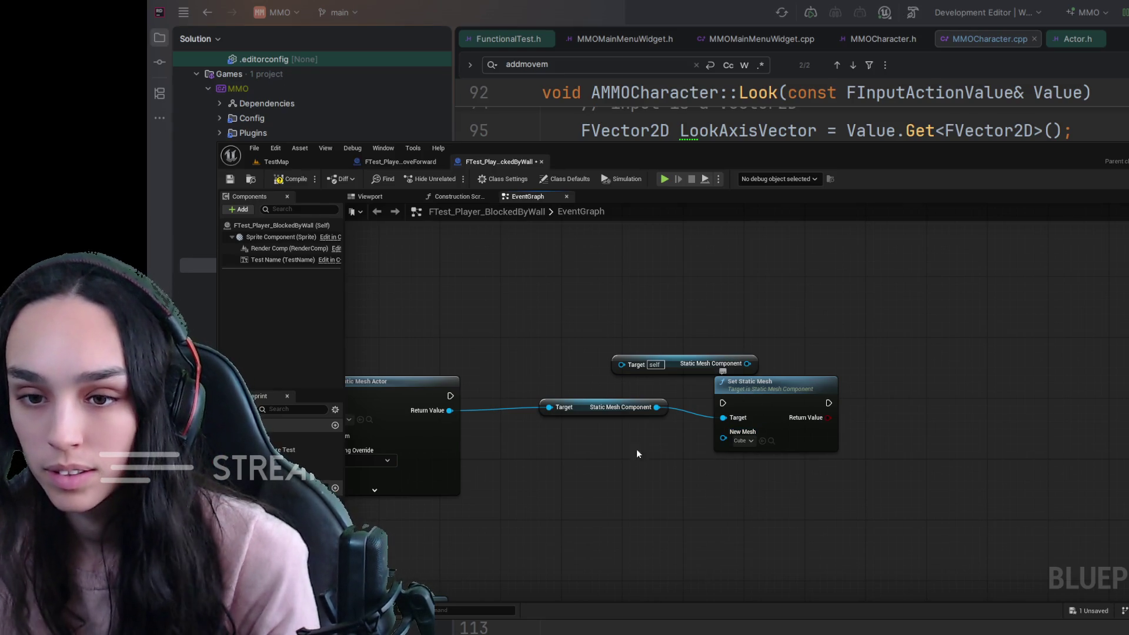
# Wire SpawnActor's execution into Set Static Mesh and delete the duplicate component getter.
pyautogui.moveTo(450, 395); pyautogui.dragTo(723, 403)
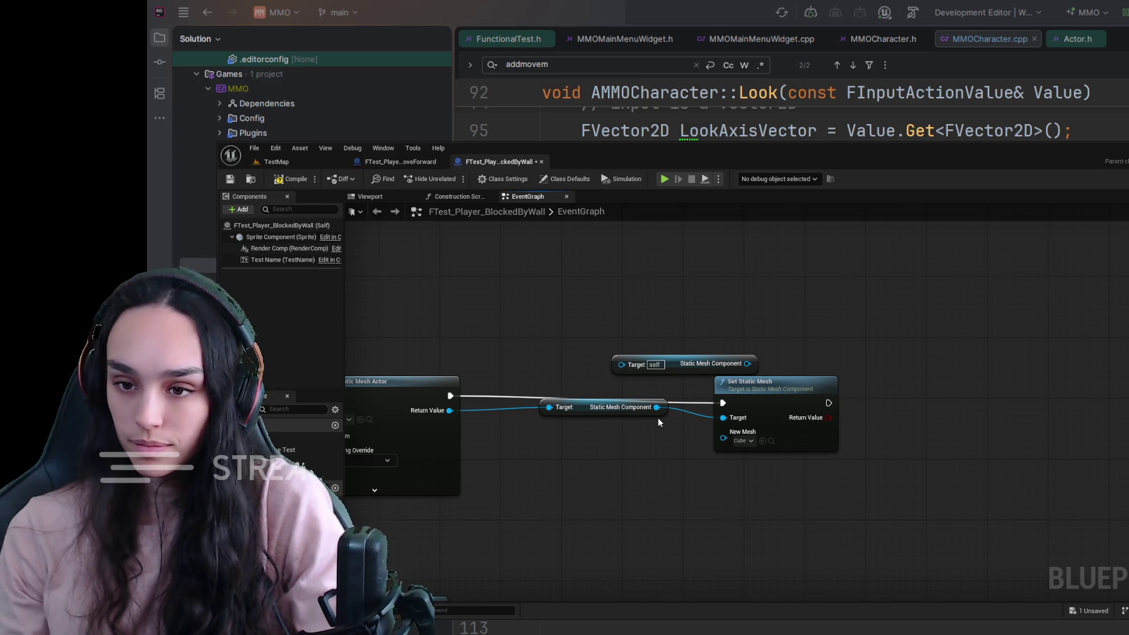
pyautogui.moveTo(607, 409); pyautogui.dragTo(608, 432)
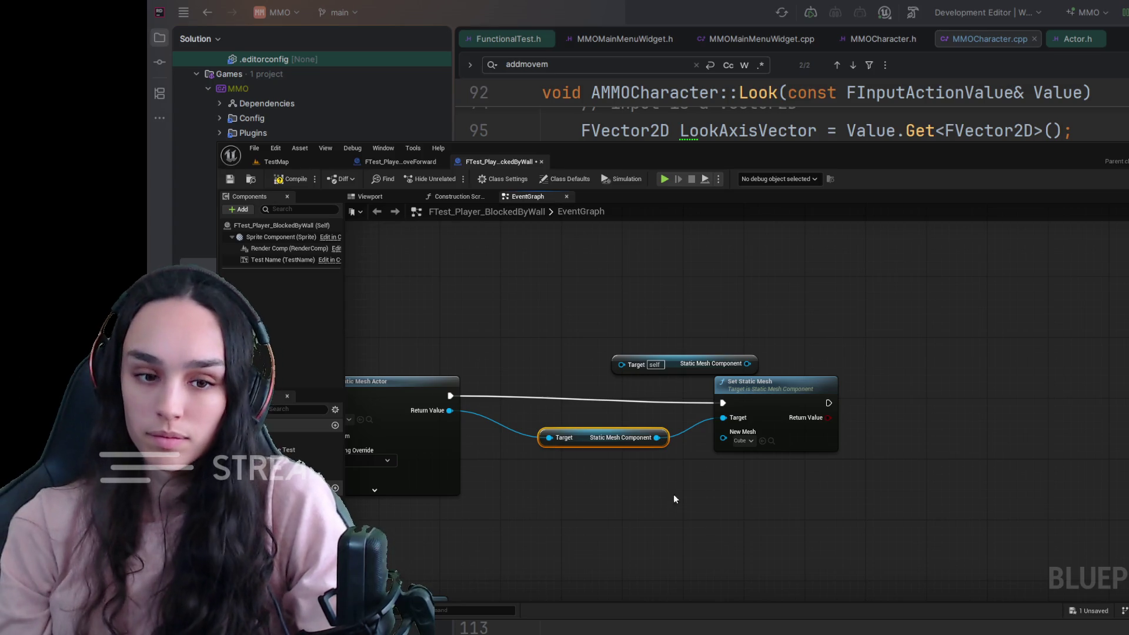
pyautogui.moveTo(678, 355); pyautogui.dragTo(558, 319)
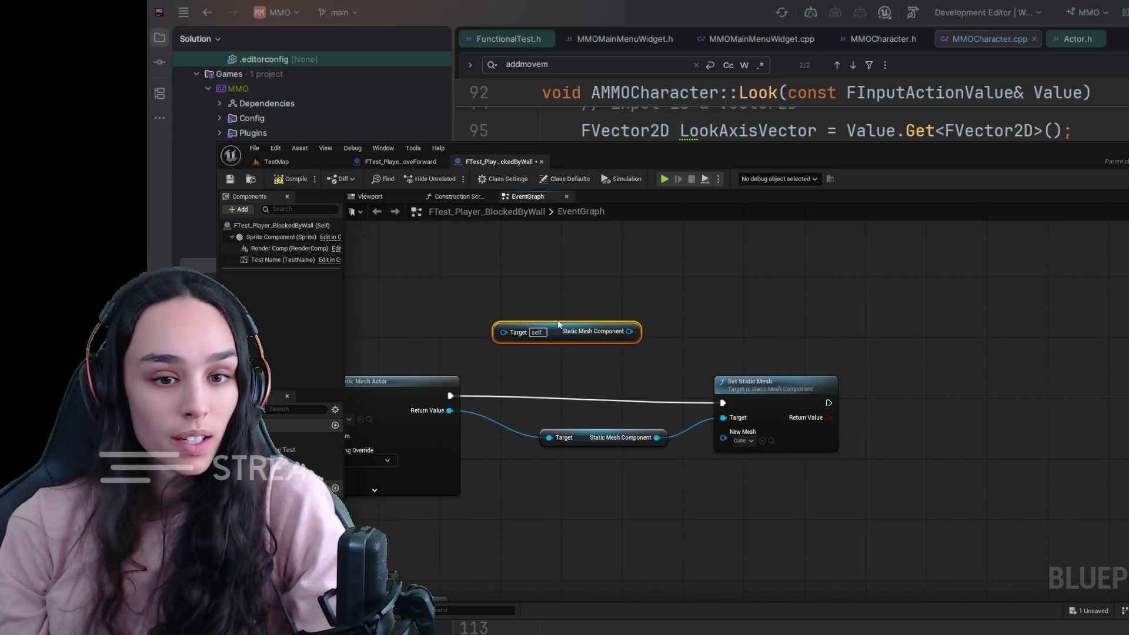
pyautogui.press('Delete')
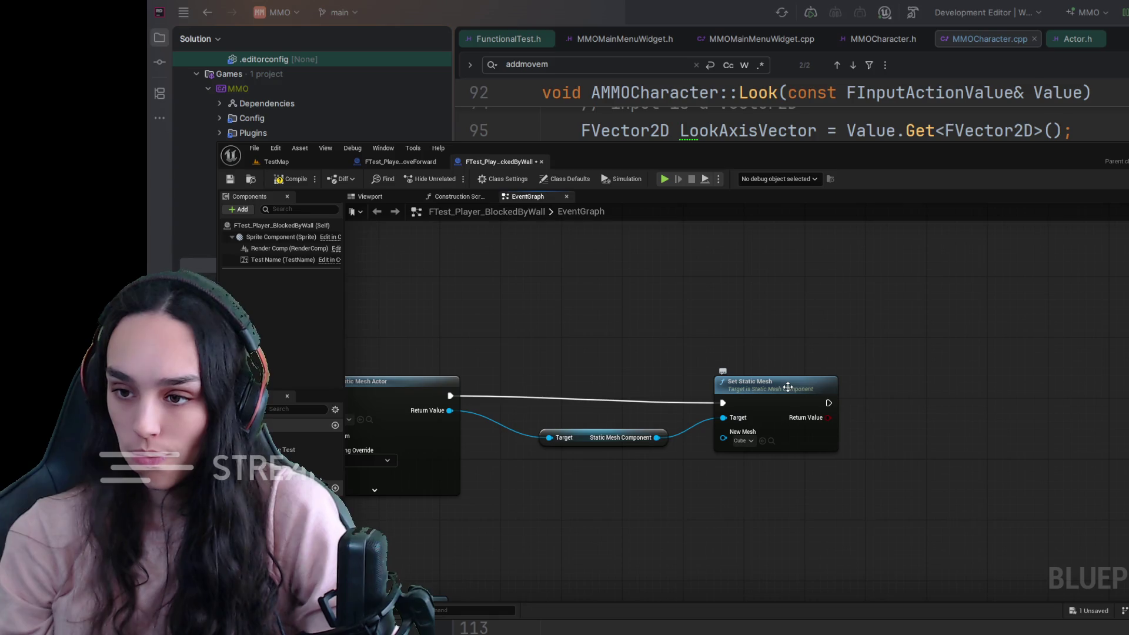
# Pull wires from Set Static Mesh's Return Value, abandoning each attempt.
pyautogui.moveTo(826, 420); pyautogui.dragTo(917, 397)
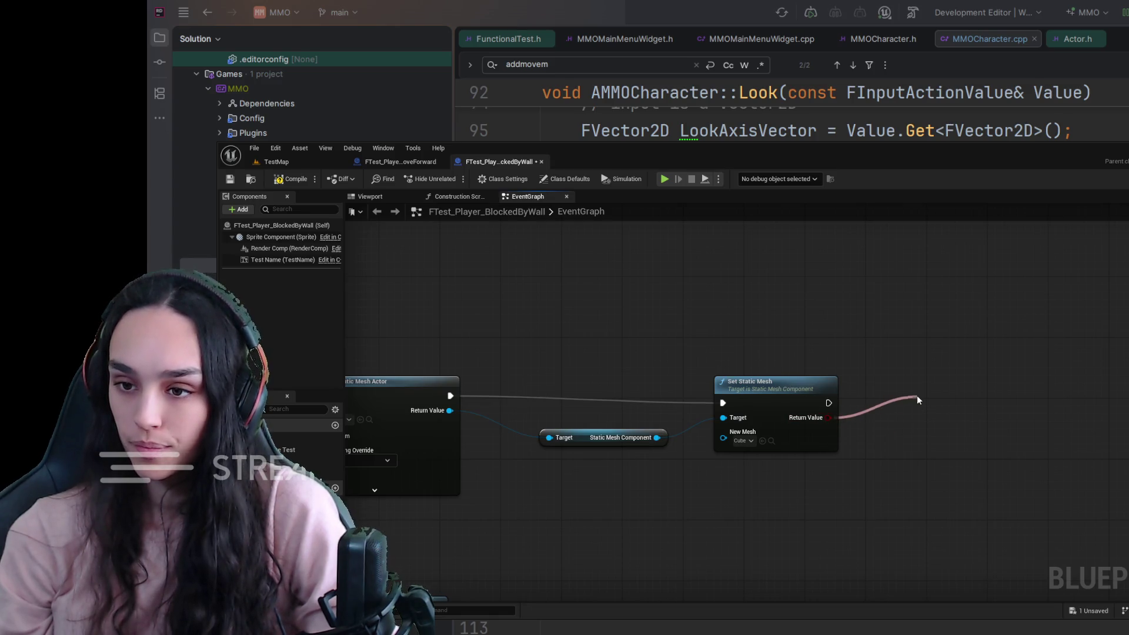
pyautogui.moveTo(781, 337); pyautogui.dragTo(828, 418)
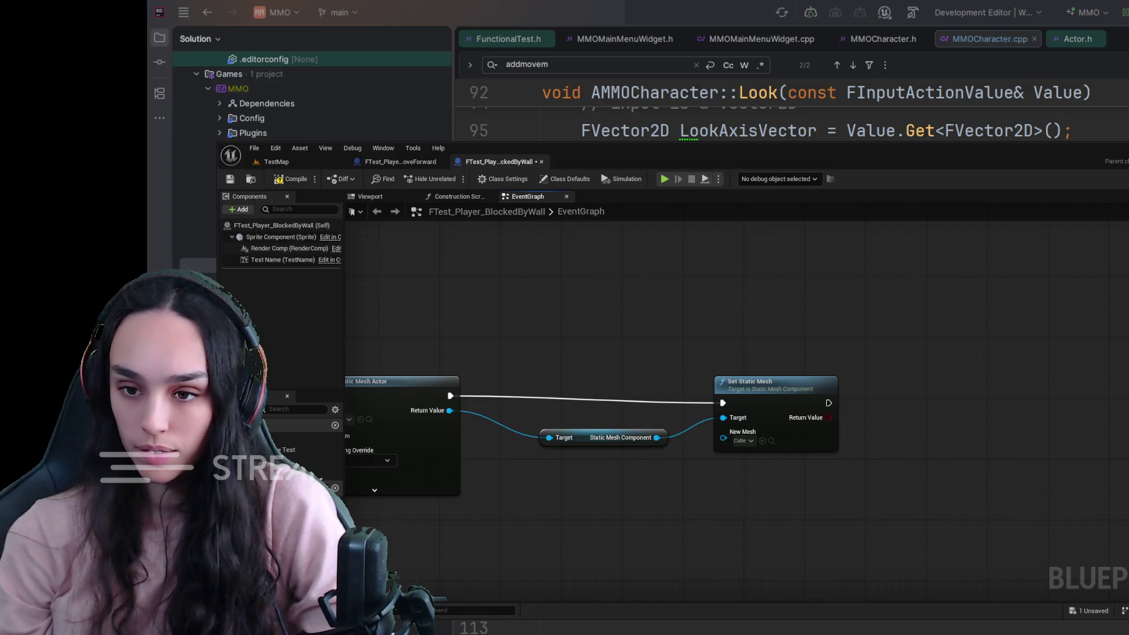
pyautogui.moveTo(827, 417); pyautogui.dragTo(892, 391)
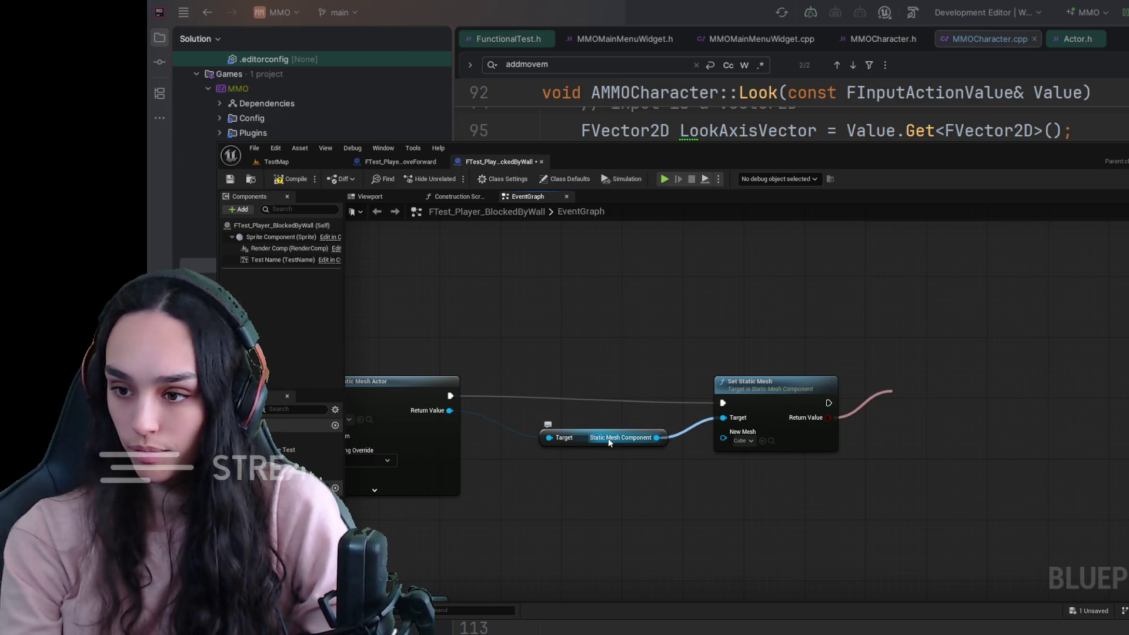
pyautogui.moveTo(608, 438)
pyautogui.mouseDown()
pyautogui.moveTo(703, 510)
pyautogui.moveTo(691, 535)
pyautogui.mouseUp()
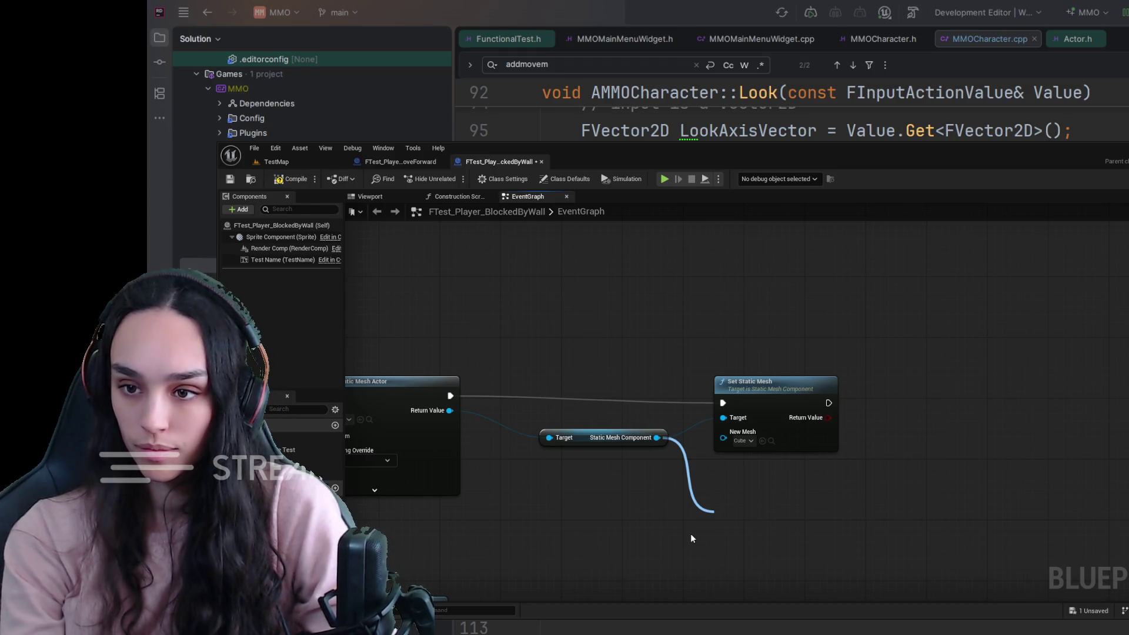
# Add Set World Scale 3D after Set Static Mesh with a Y scale of 3.
pyautogui.click(774, 362)
pyautogui.moveTo(770, 518)
pyautogui.mouseDown()
pyautogui.moveTo(960, 390)
pyautogui.moveTo(959, 399)
pyautogui.mouseUp()
pyautogui.moveTo(828, 402)
pyautogui.mouseDown()
pyautogui.moveTo(912, 411)
pyautogui.moveTo(934, 395)
pyautogui.mouseUp()
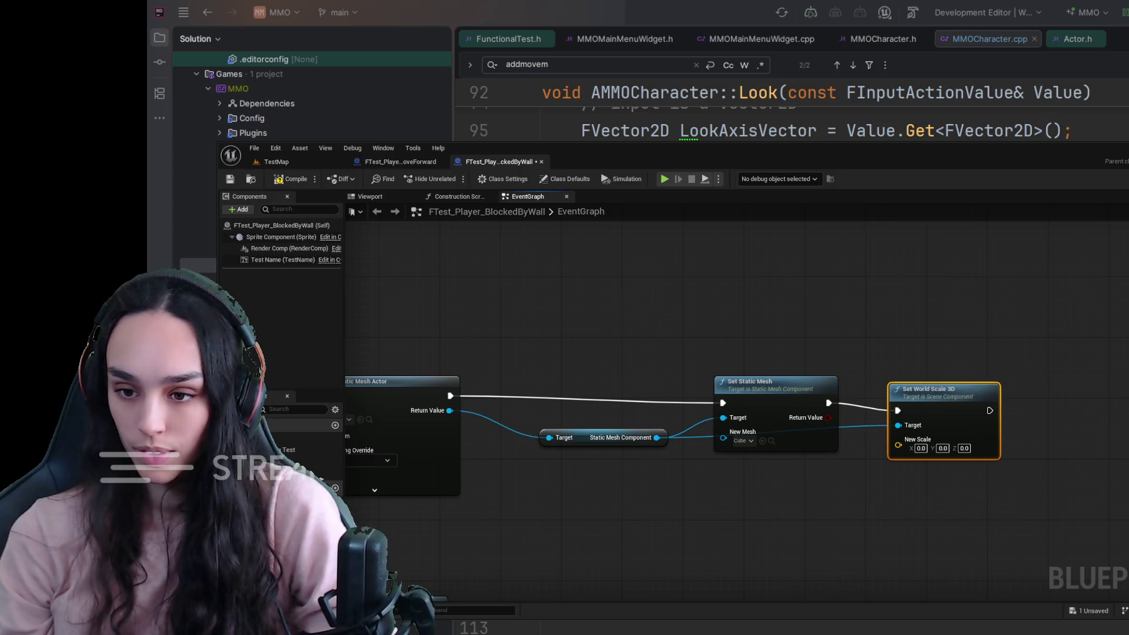
pyautogui.click(942, 448)
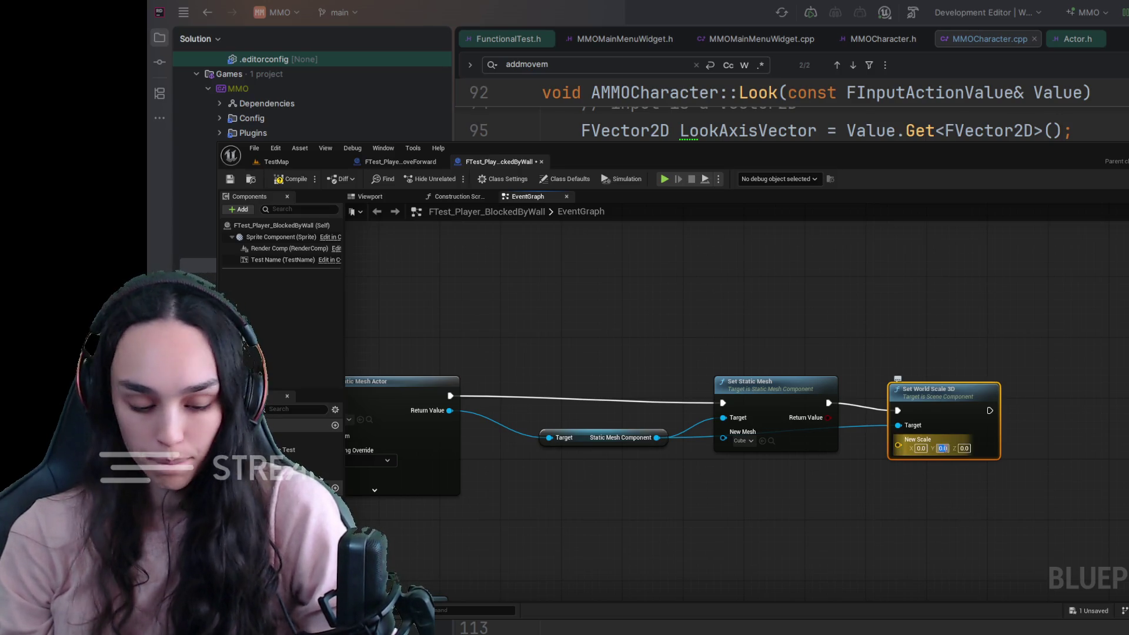
pyautogui.write('3')
pyautogui.click(911, 513)
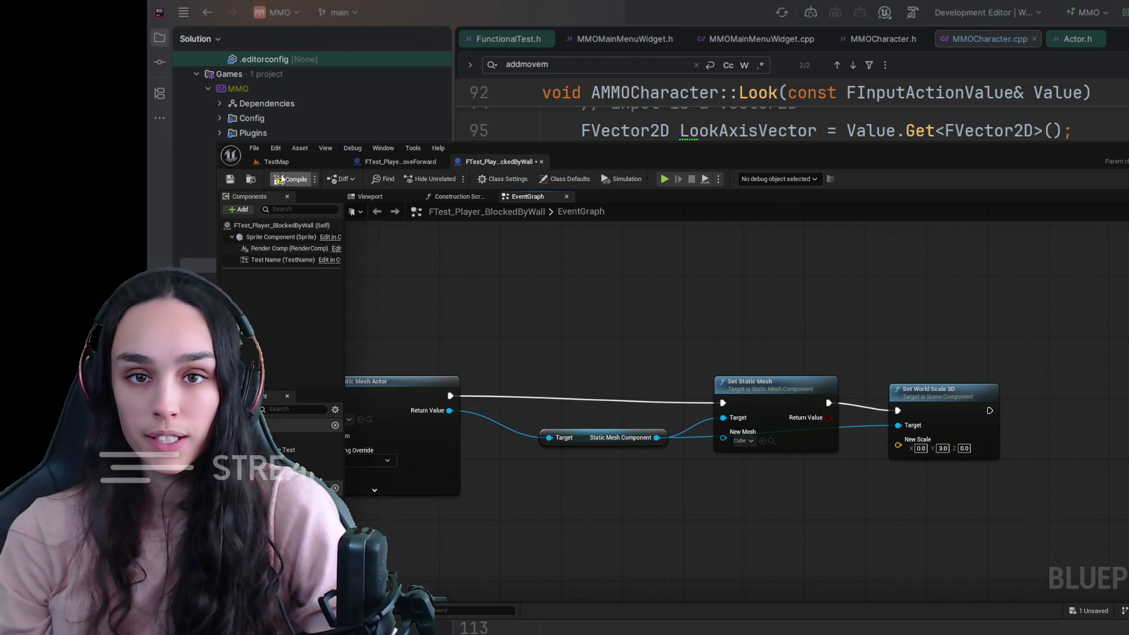
# Set the new scale's X and Z to 1, then compile and save BlockedByWall.
pyautogui.click(276, 162)
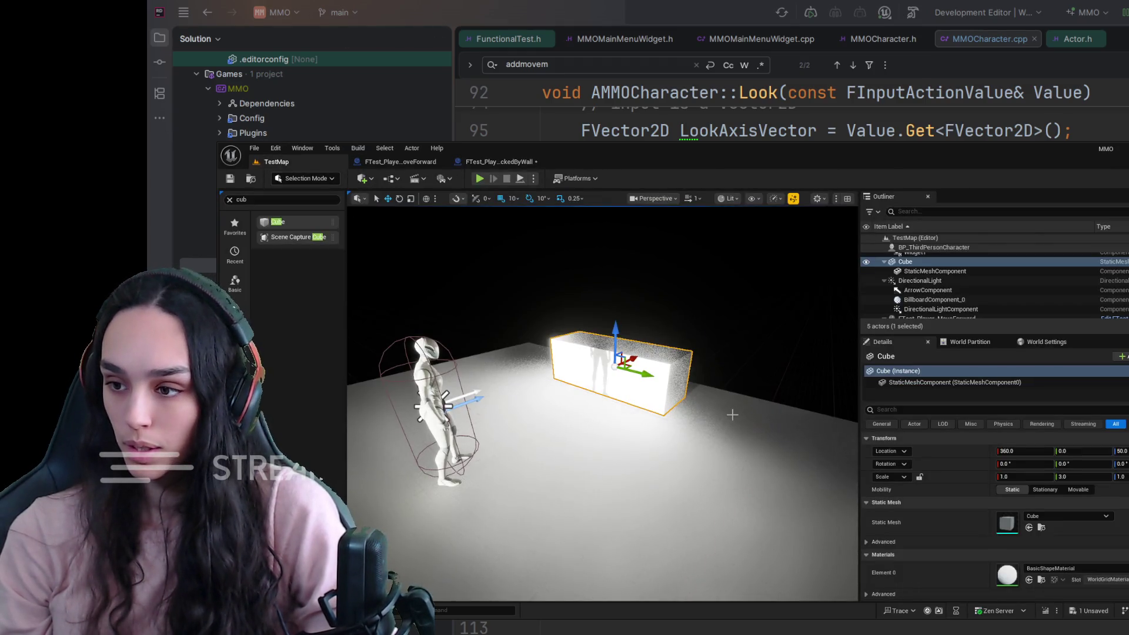
pyautogui.click(499, 162)
pyautogui.write('1')
pyautogui.press('Tab')
pyautogui.press('Tab')
pyautogui.write('1')
pyautogui.press('Return')
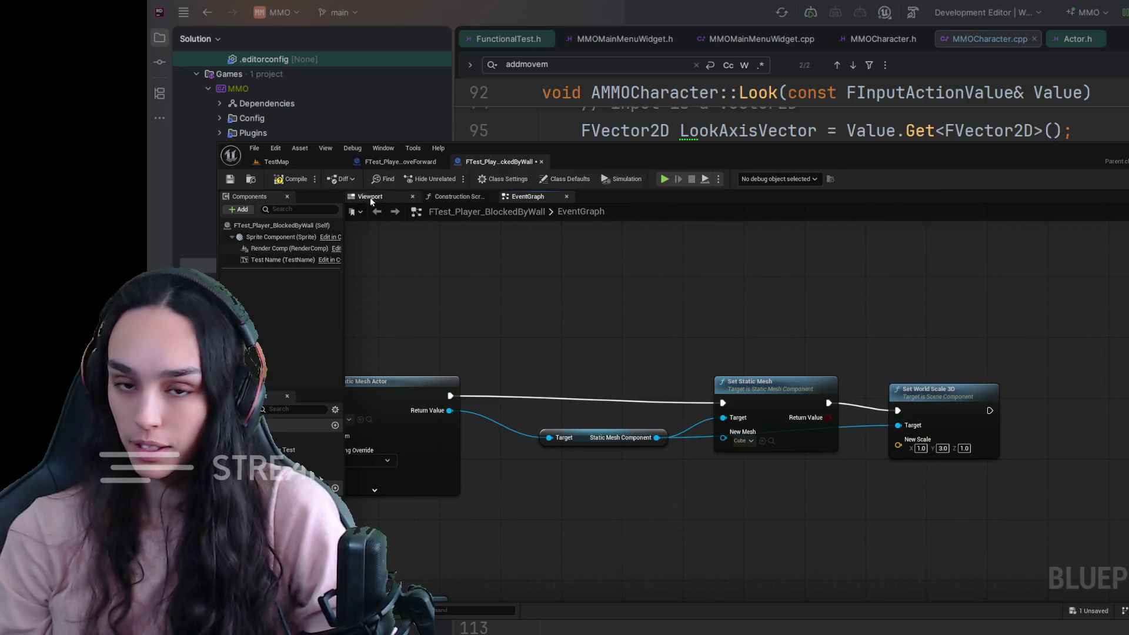
pyautogui.click(290, 179)
pyautogui.click(230, 179)
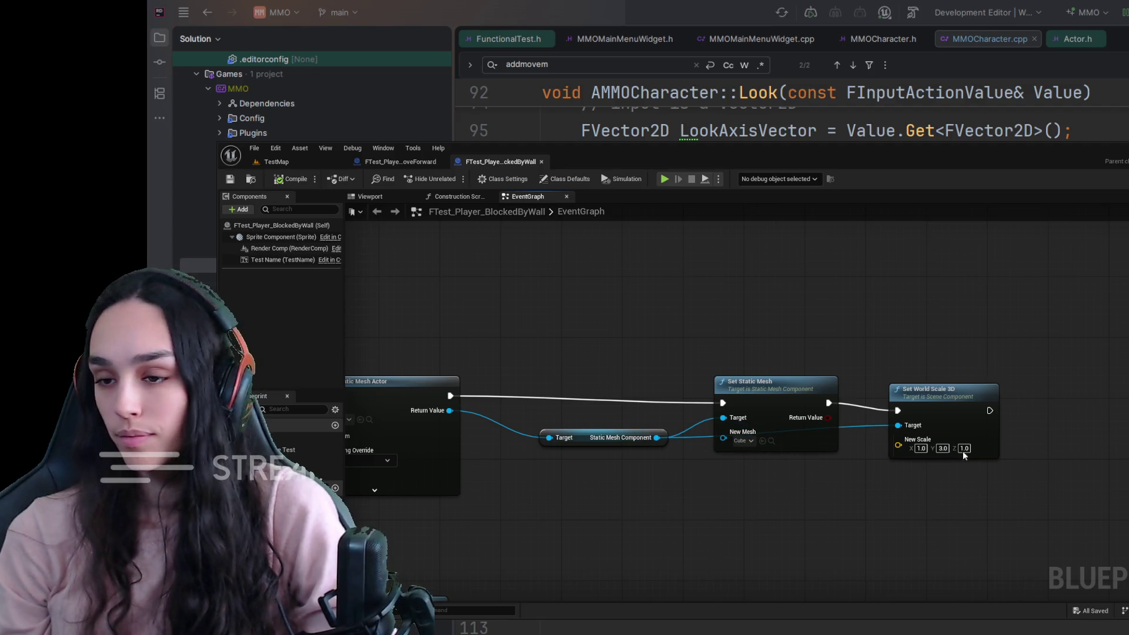
pyautogui.moveTo(898, 516); pyautogui.dragTo(1035, 507)
# Move the component getter, Set Static Mesh and Set World Scale 3D left beside SpawnActor.
pyautogui.moveTo(762, 422); pyautogui.dragTo(755, 482)
pyautogui.moveTo(891, 382); pyautogui.dragTo(738, 373)
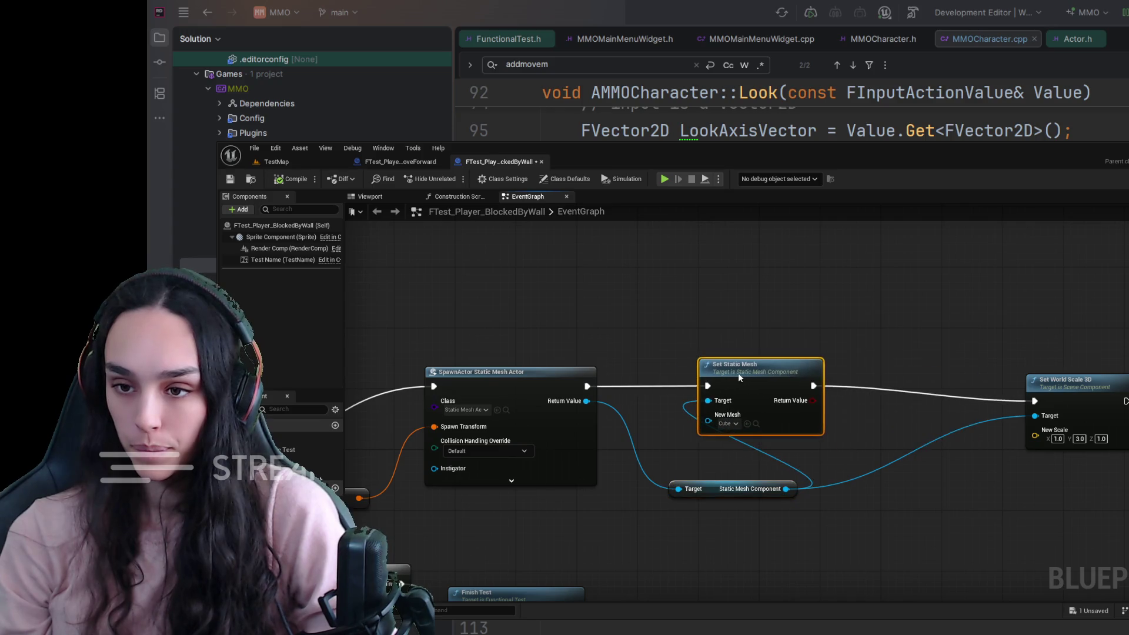
pyautogui.moveTo(1059, 373)
pyautogui.mouseDown()
pyautogui.moveTo(883, 366)
pyautogui.moveTo(1032, 361)
pyautogui.mouseUp()
pyautogui.moveTo(1049, 318); pyautogui.dragTo(846, 411)
pyautogui.moveTo(907, 346)
pyautogui.mouseDown()
pyautogui.moveTo(810, 347)
pyautogui.moveTo(830, 351)
pyautogui.mouseUp()
pyautogui.click(772, 489)
pyautogui.moveTo(772, 489); pyautogui.dragTo(906, 514)
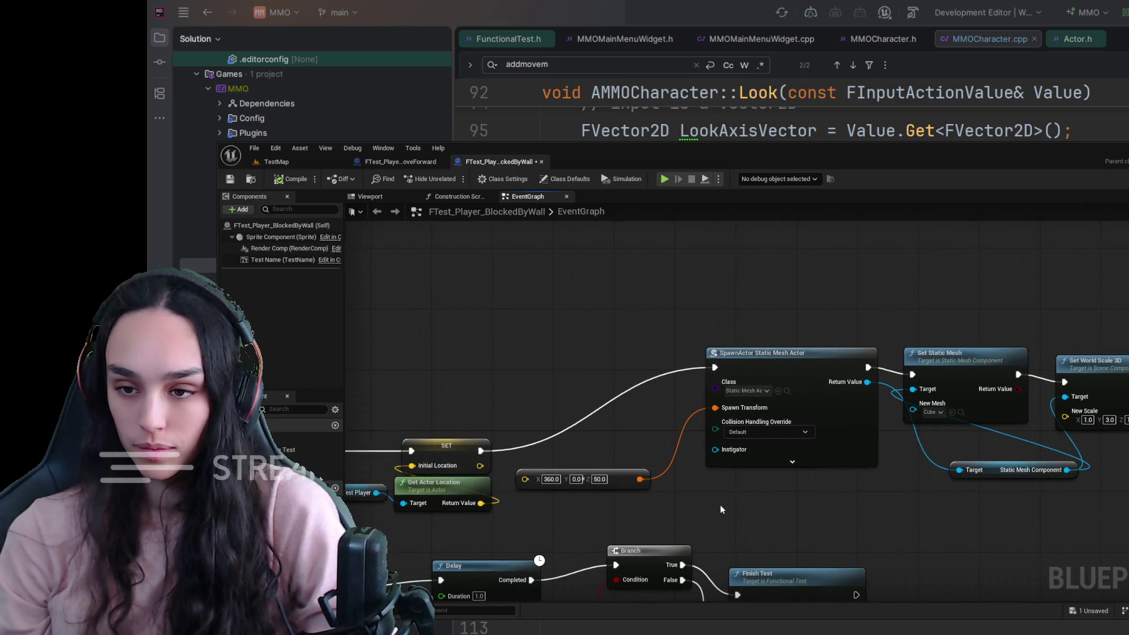
# Nudge the 360, 0, 50 vector node right, discard the dangling wire, and frame the graph.
pyautogui.moveTo(617, 479); pyautogui.dragTo(655, 479)
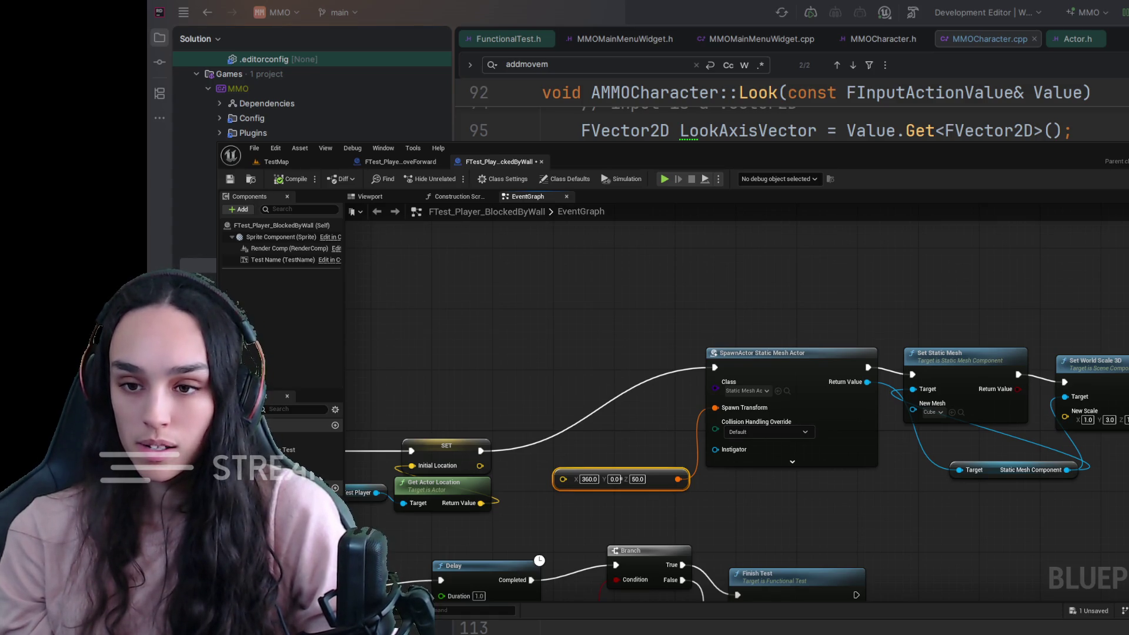
pyautogui.moveTo(1123, 382)
pyautogui.mouseDown()
pyautogui.moveTo(909, 399)
pyautogui.moveTo(945, 337)
pyautogui.mouseUp()
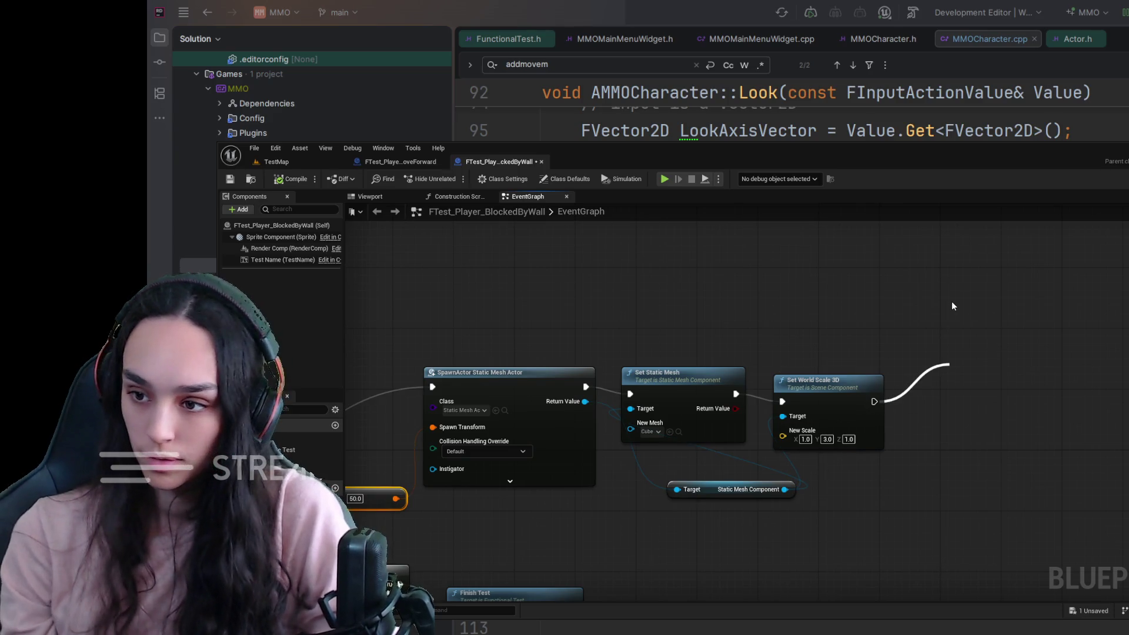
pyautogui.moveTo(676, 353); pyautogui.dragTo(926, 300)
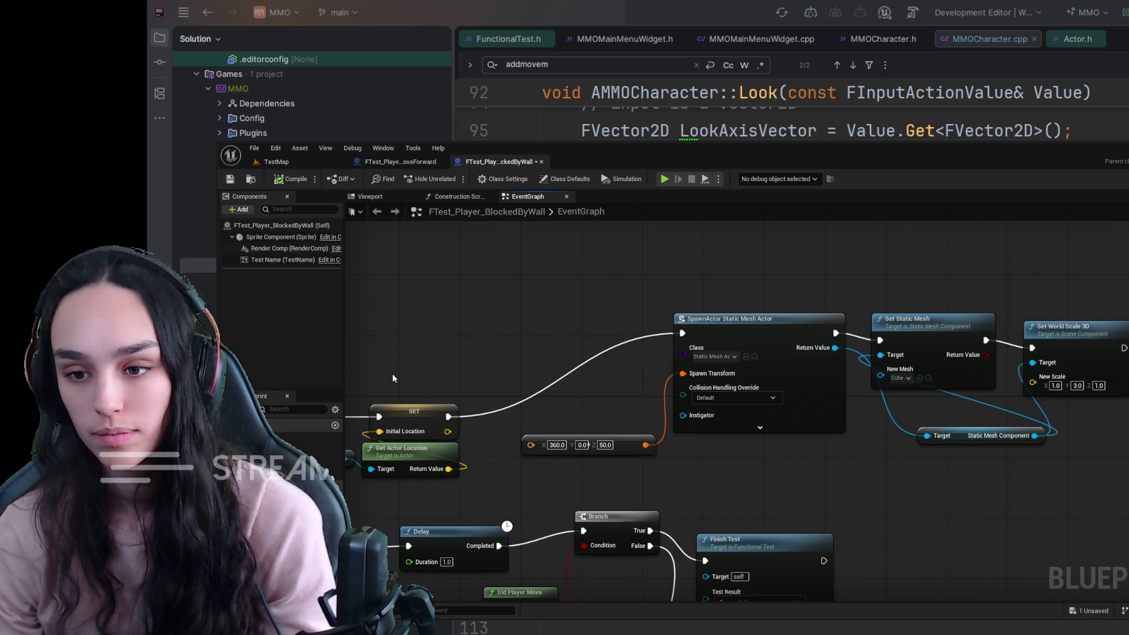
pyautogui.scroll(-2, 723, 440)
pyautogui.moveTo(551, 506)
pyautogui.mouseDown()
pyautogui.moveTo(601, 341)
pyautogui.moveTo(594, 460)
pyautogui.moveTo(620, 455)
pyautogui.mouseUp()
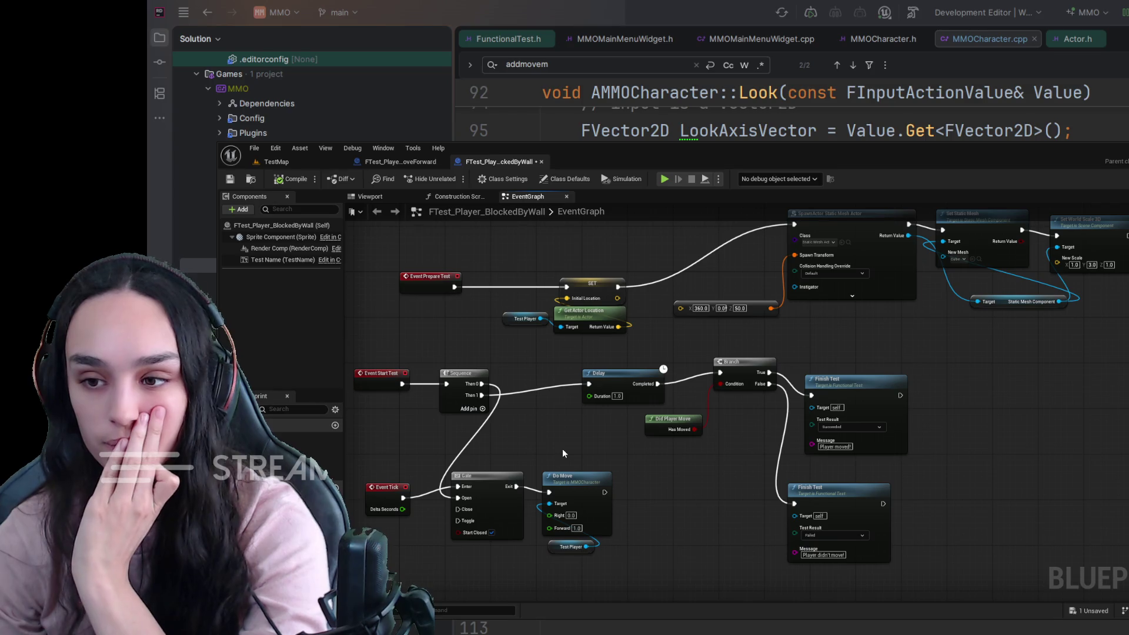
pyautogui.scroll(-1, 583, 432)
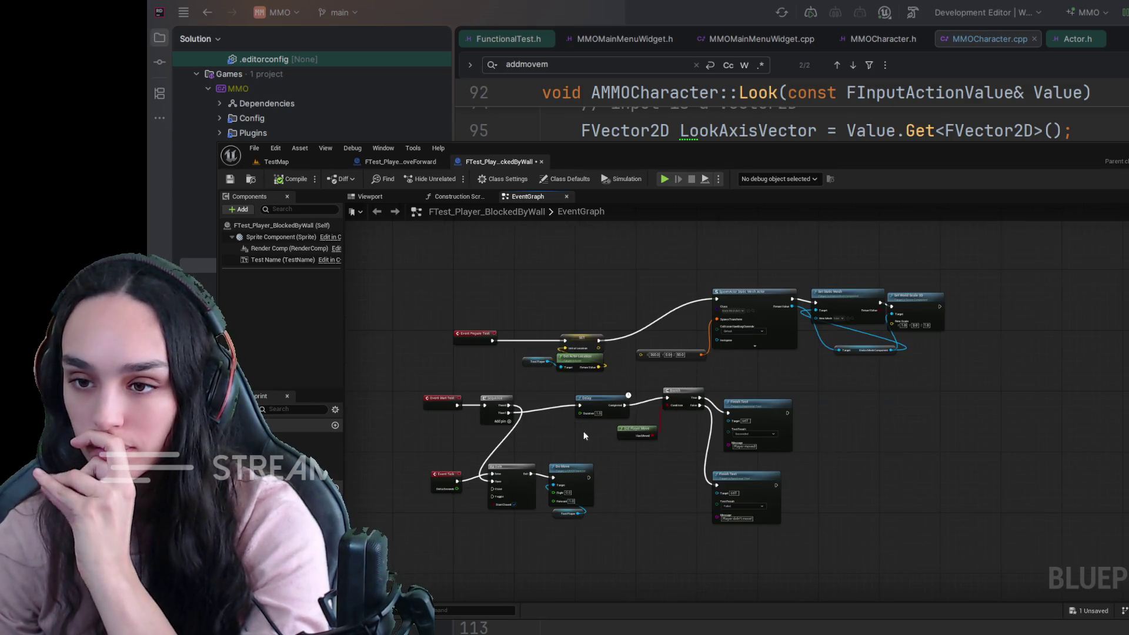
pyautogui.scroll(3, 654, 384)
pyautogui.moveTo(654, 384)
pyautogui.mouseDown()
pyautogui.moveTo(702, 396)
pyautogui.moveTo(638, 450)
pyautogui.moveTo(649, 449)
pyautogui.mouseUp()
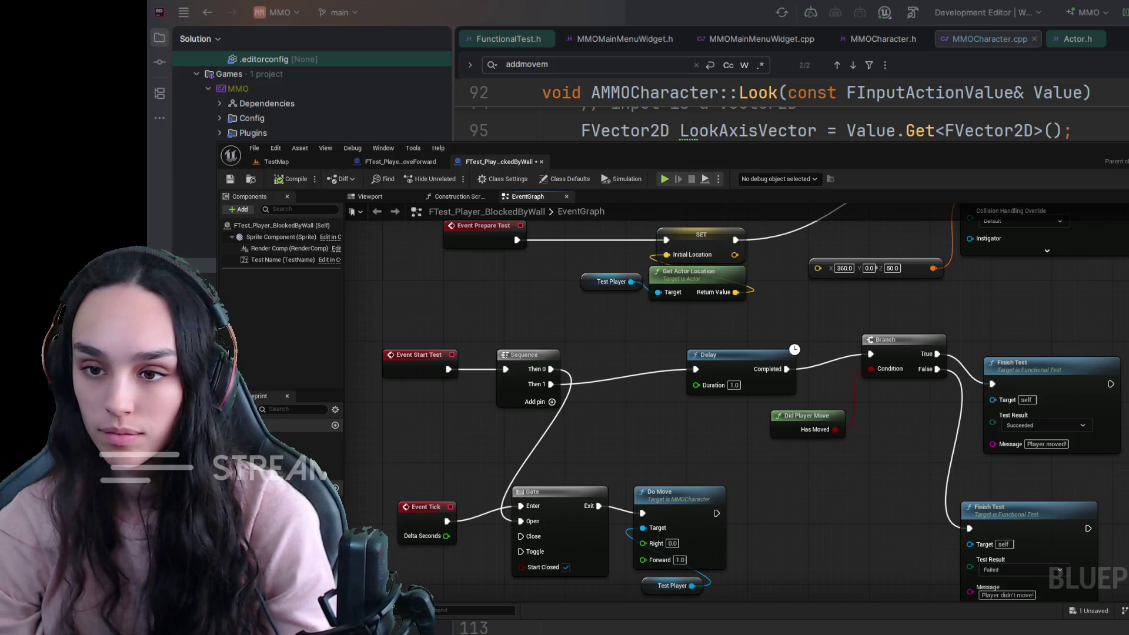
# Delete the old Delay, Branch, Finish Test, Do Move, Sequence and Gate nodes from the graph.
pyautogui.scroll(-2, 777, 491)
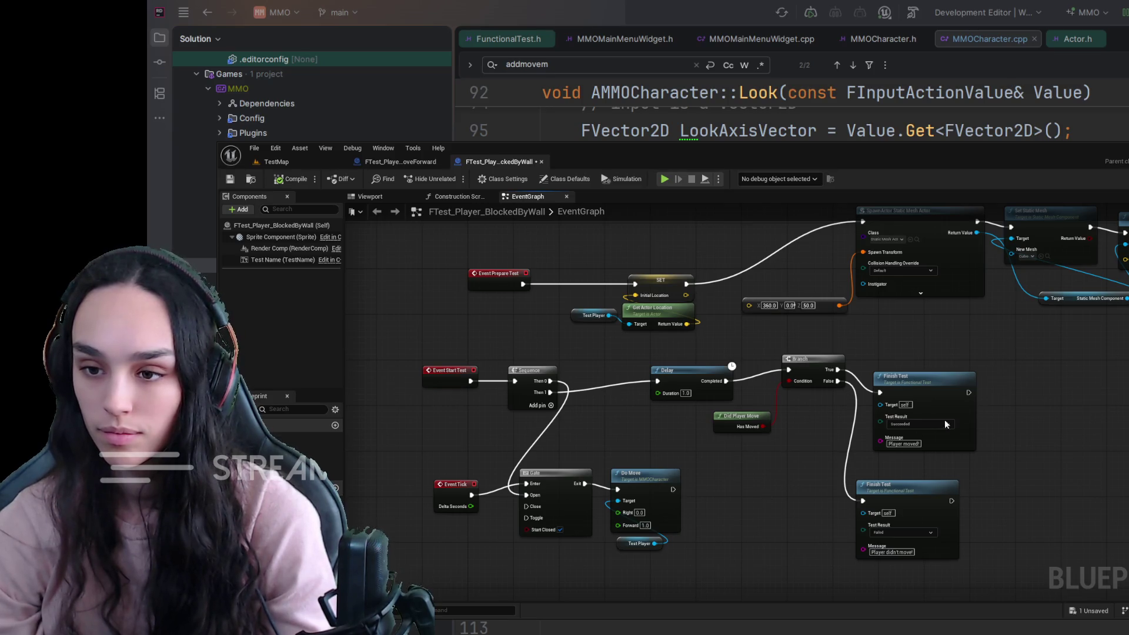
pyautogui.moveTo(1025, 355)
pyautogui.mouseDown()
pyautogui.moveTo(931, 446)
pyautogui.moveTo(790, 520)
pyautogui.moveTo(675, 486)
pyautogui.moveTo(678, 428)
pyautogui.mouseUp()
pyautogui.press('Delete')
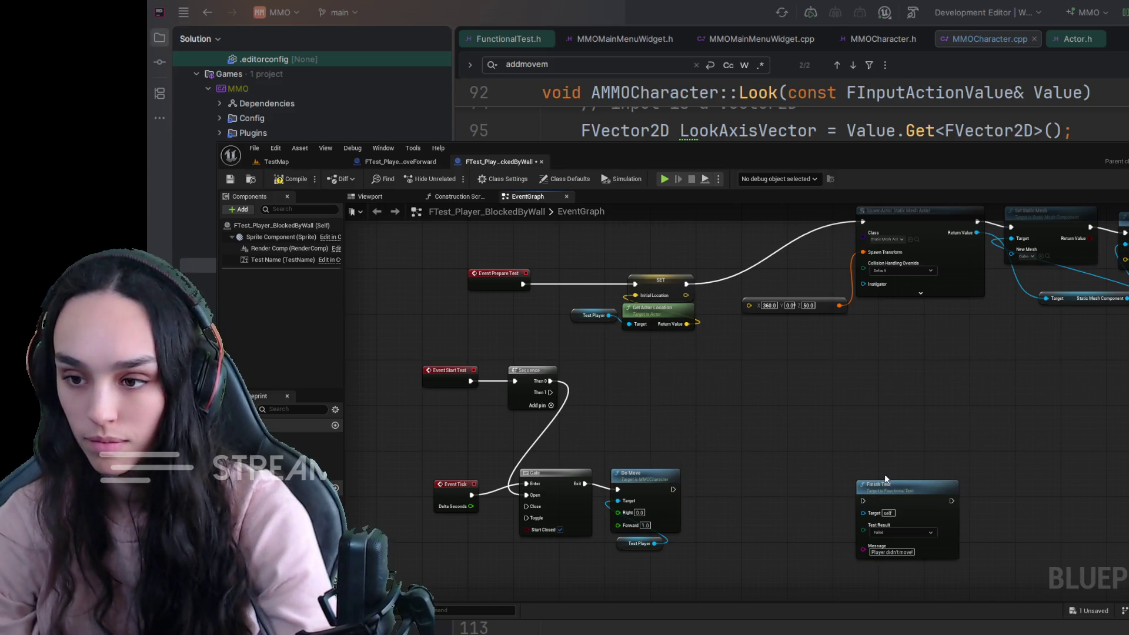
pyautogui.click(889, 489)
pyautogui.press('Delete')
pyautogui.click(640, 473)
pyautogui.press('Delete')
pyautogui.click(532, 371)
pyautogui.press('Delete')
pyautogui.click(556, 473)
pyautogui.press('Delete')
# Add an Add Movement Input node targeting Test Player, with Event Tick driving its exec pin.
pyautogui.moveTo(640, 543); pyautogui.dragTo(486, 549)
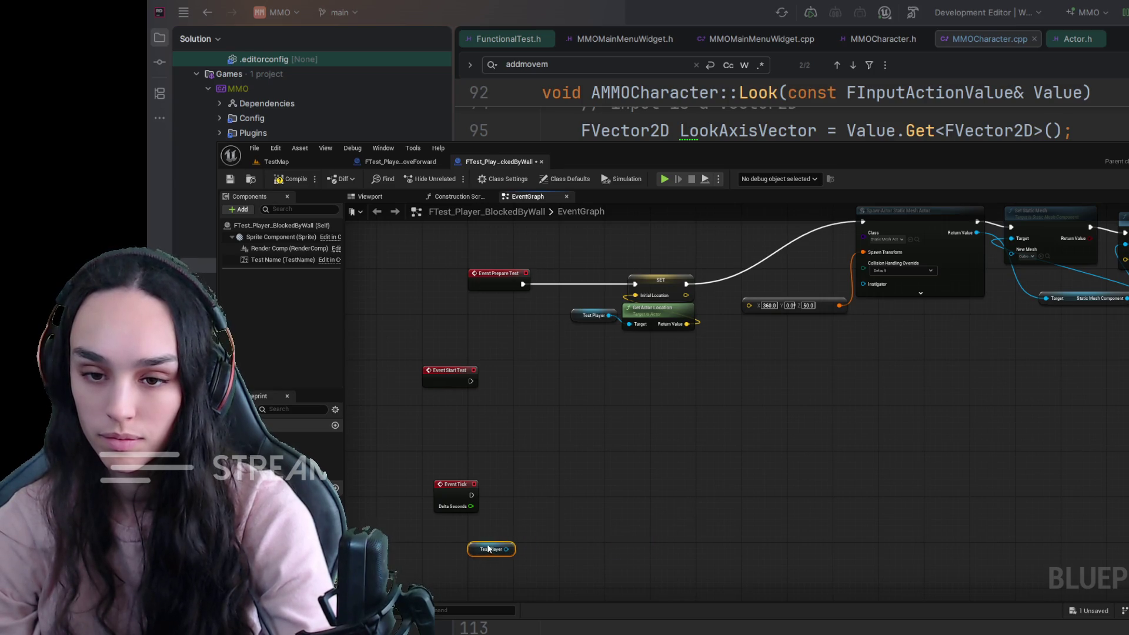
pyautogui.moveTo(472, 495); pyautogui.dragTo(604, 418)
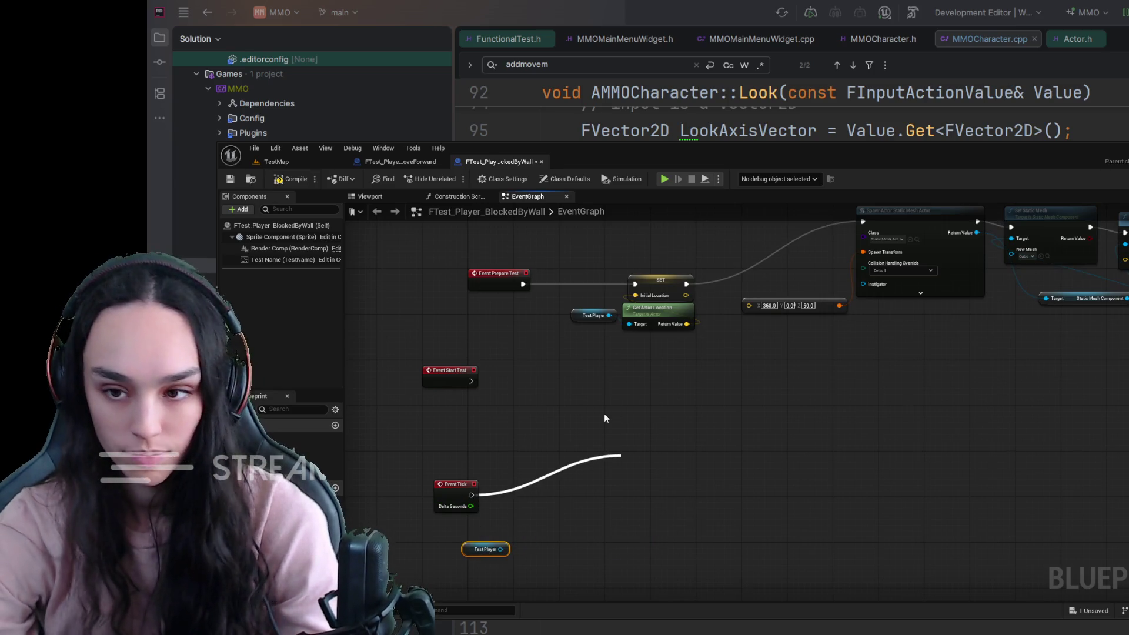
pyautogui.moveTo(500, 549); pyautogui.dragTo(563, 439)
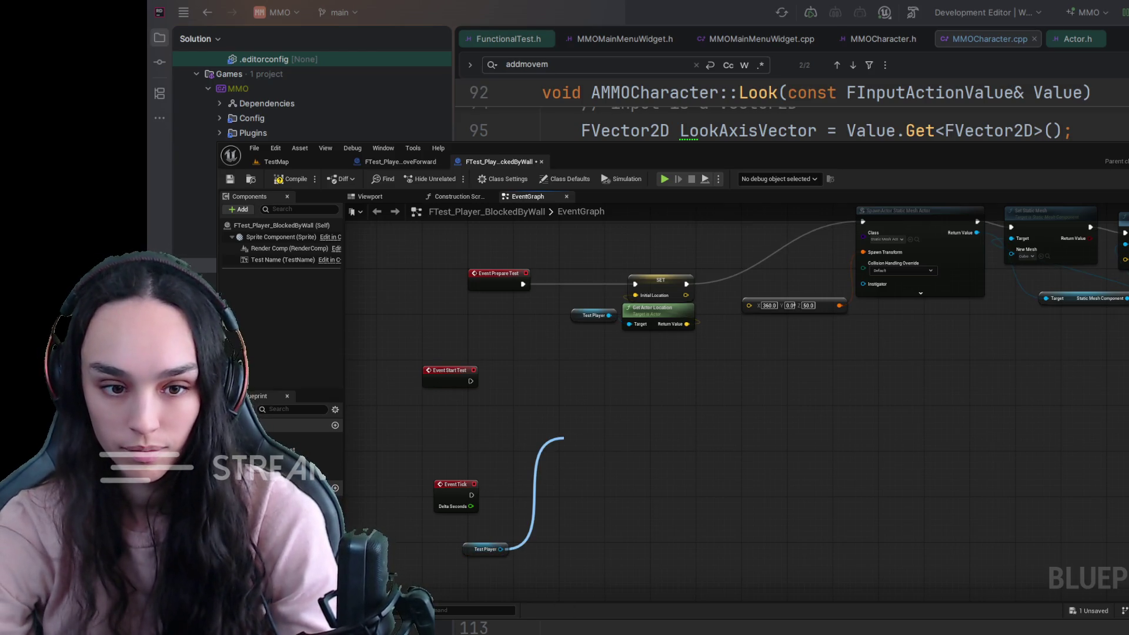
pyautogui.click(640, 382)
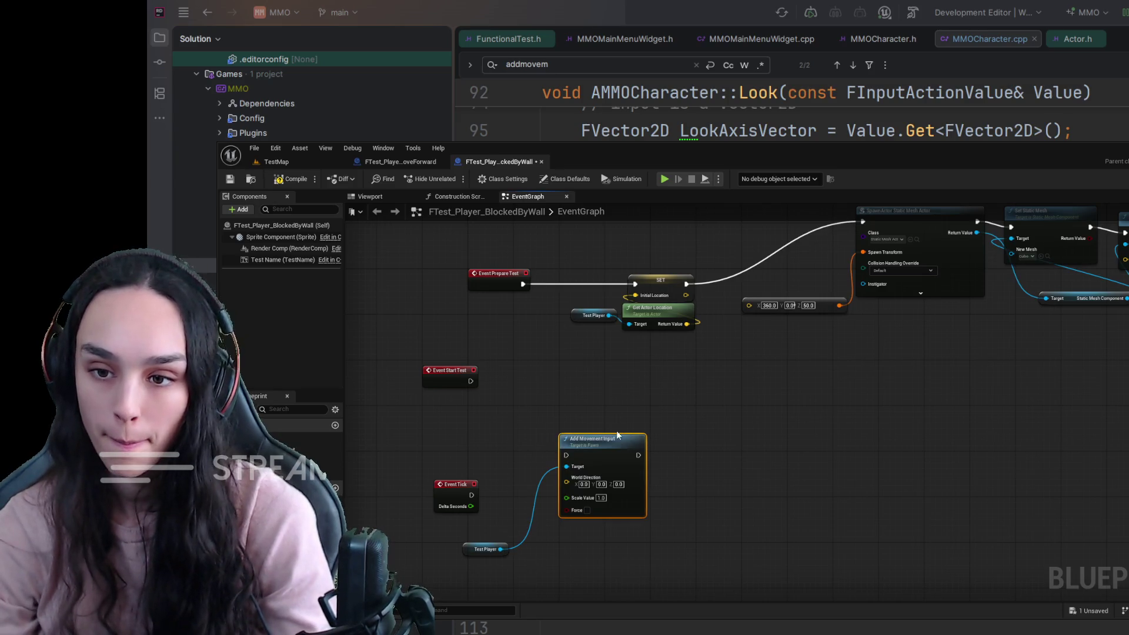
pyautogui.moveTo(582, 438); pyautogui.dragTo(560, 450)
pyautogui.moveTo(463, 497)
pyautogui.mouseDown()
pyautogui.moveTo(542, 473)
pyautogui.moveTo(457, 463)
pyautogui.moveTo(543, 466)
pyautogui.mouseUp()
pyautogui.scroll(1, 604, 561)
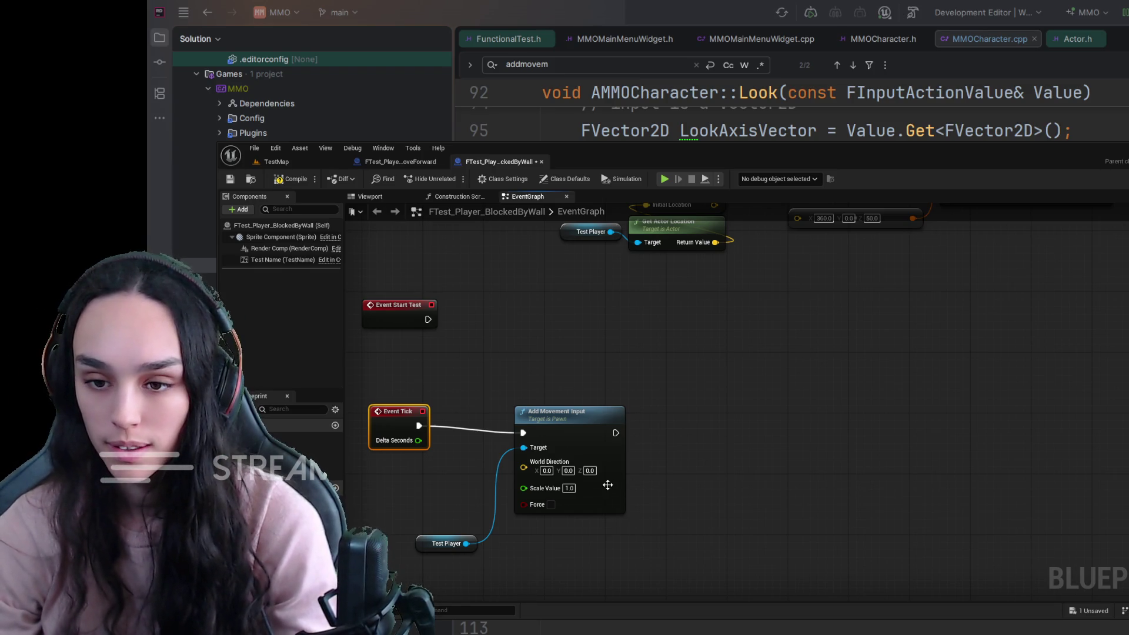
# Set Add Movement Input's World Direction to X 100.0, Y 0.0, Z 0.0, compiling once in between.
pyautogui.write('100')
pyautogui.press('Return')
pyautogui.click(710, 408)
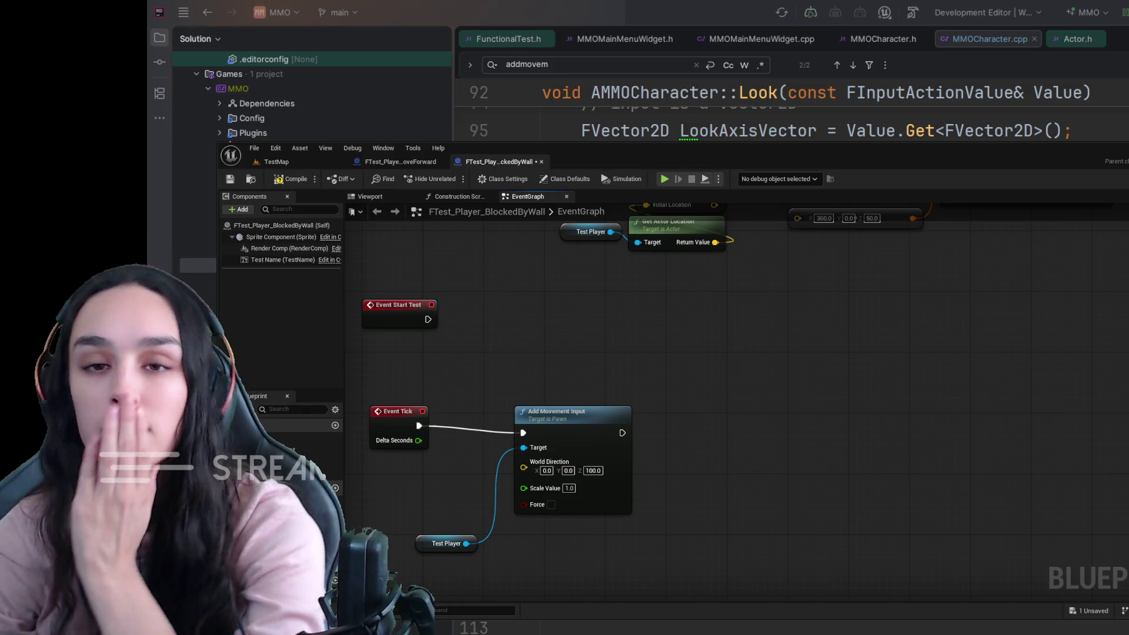
pyautogui.click(288, 179)
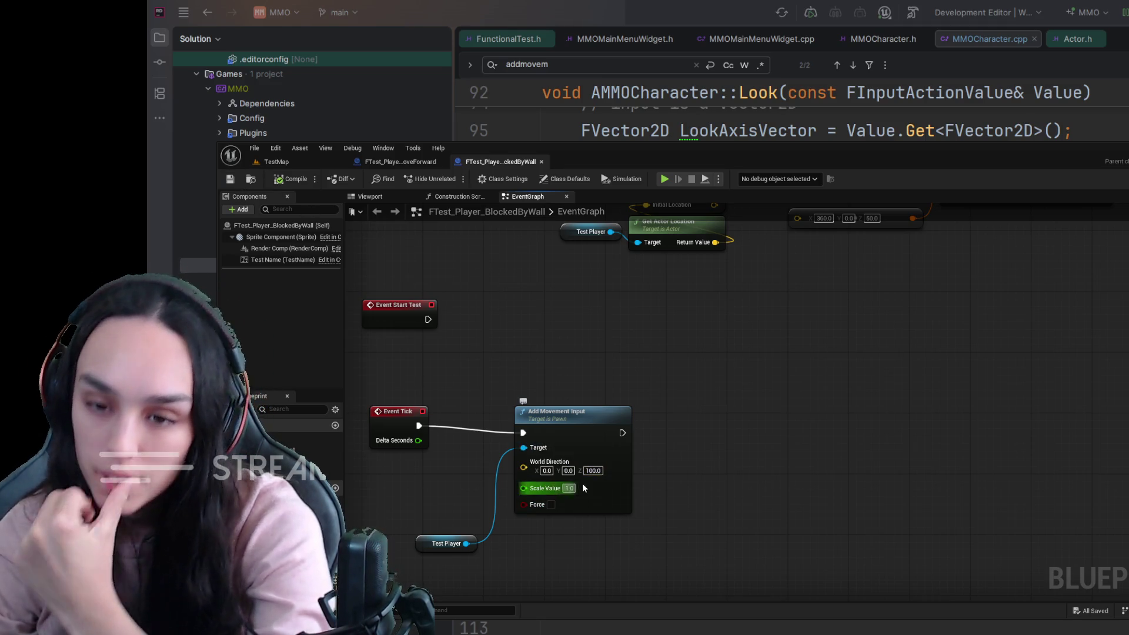
pyautogui.doubleClick(593, 470)
pyautogui.write('0')
pyautogui.press('Return')
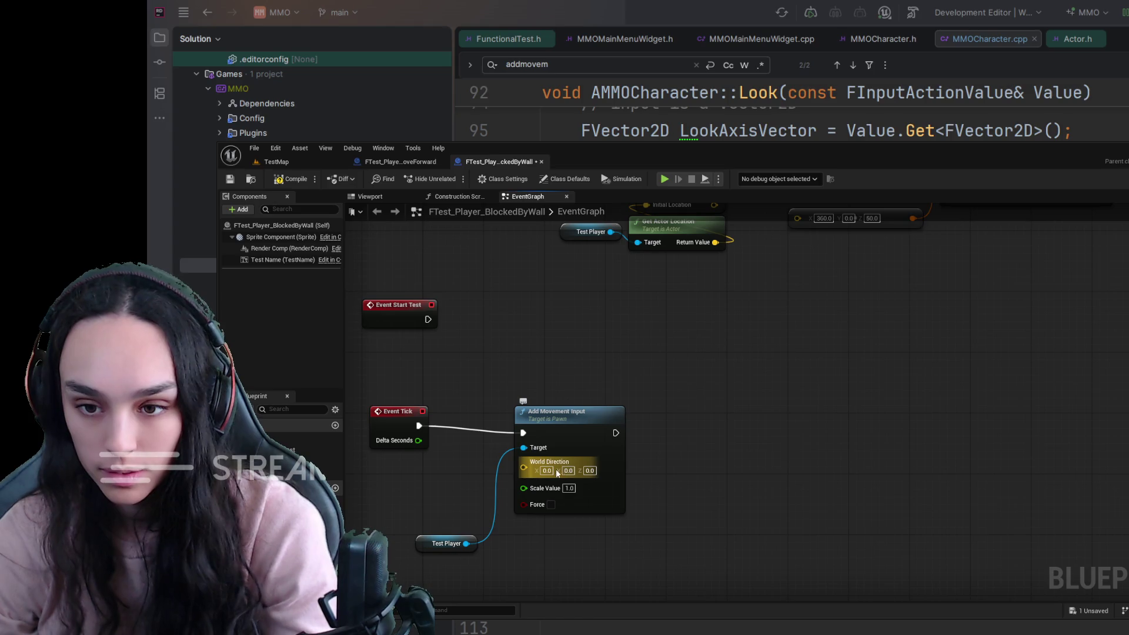
pyautogui.click(547, 470)
pyautogui.write('100')
pyautogui.press('Return')
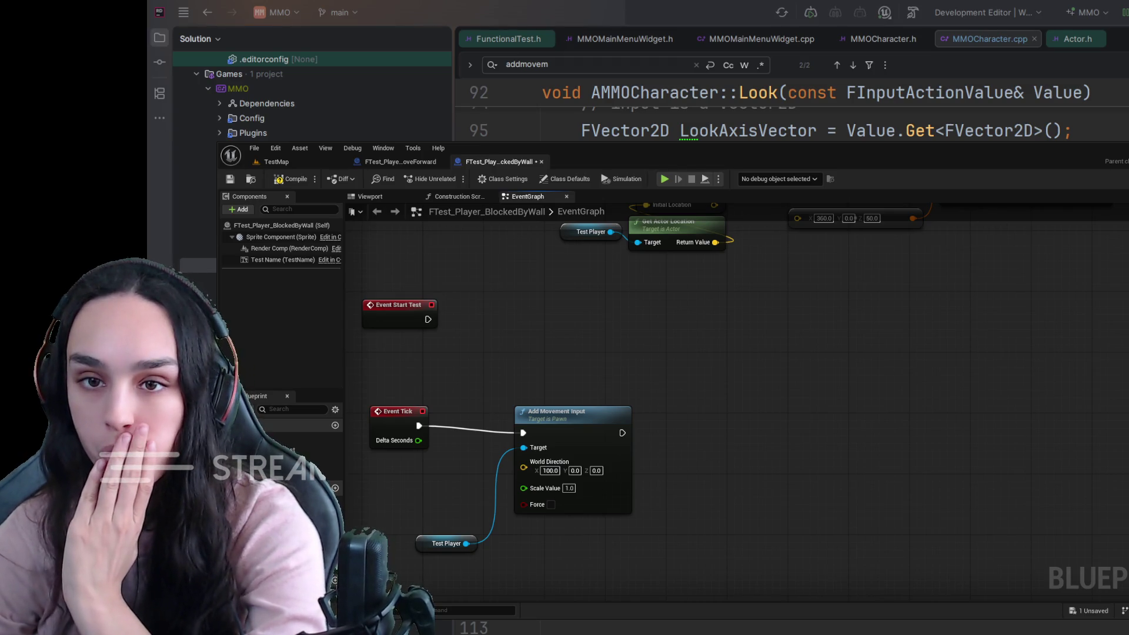
# Move the Event Tick movement nodes up under Event Start Test.
pyautogui.scroll(-2, 686, 369)
pyautogui.moveTo(686, 369)
pyautogui.mouseDown()
pyautogui.moveTo(674, 479)
pyautogui.moveTo(721, 386)
pyautogui.moveTo(746, 365)
pyautogui.moveTo(674, 484)
pyautogui.moveTo(738, 351)
pyautogui.moveTo(859, 337)
pyautogui.moveTo(418, 490)
pyautogui.mouseUp()
pyautogui.moveTo(665, 382)
pyautogui.mouseDown()
pyautogui.moveTo(664, 331)
pyautogui.moveTo(644, 379)
pyautogui.moveTo(491, 452)
pyautogui.moveTo(453, 436)
pyautogui.mouseUp()
pyautogui.click(446, 446)
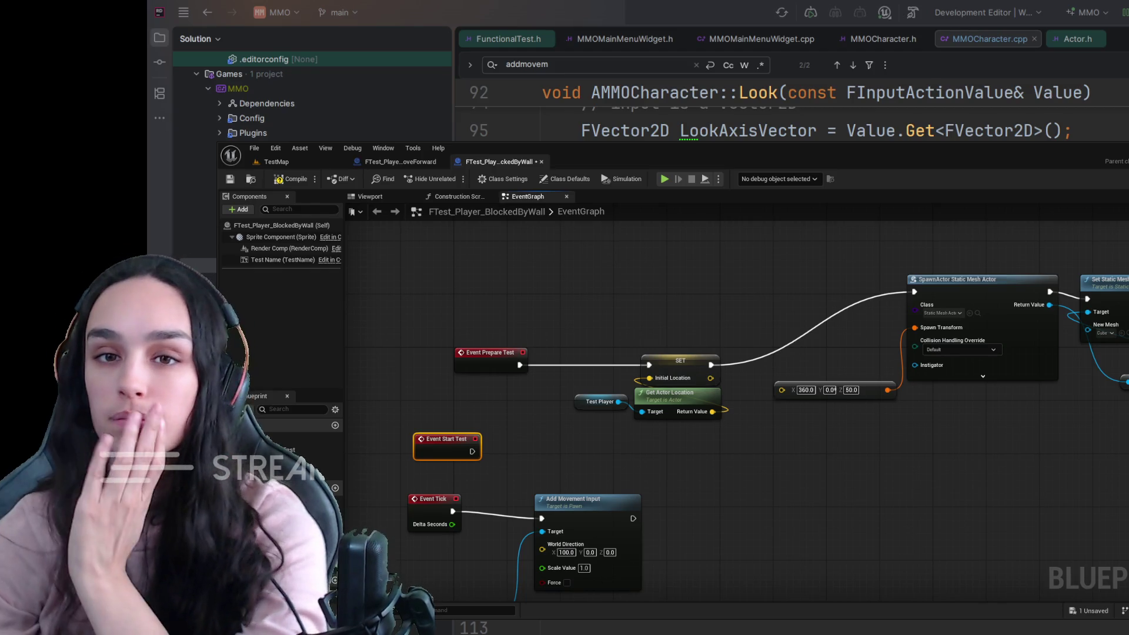
pyautogui.scroll(-4, 777, 447)
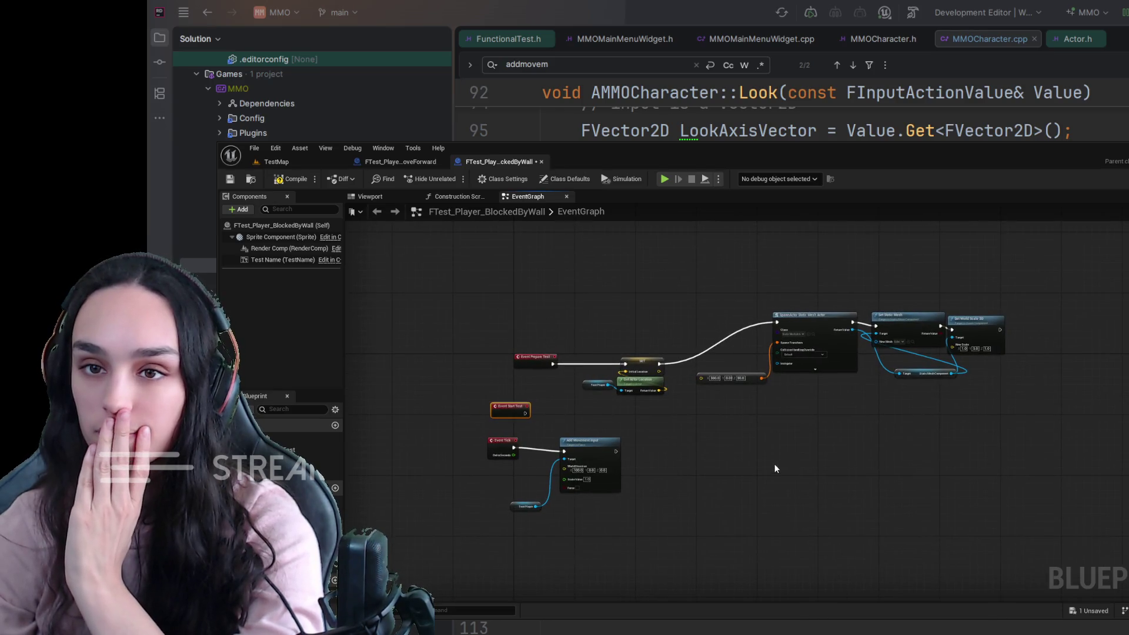
# Compile and save the BlockedByWall test Blueprint, then return to the TestMap level.
pyautogui.click(297, 179)
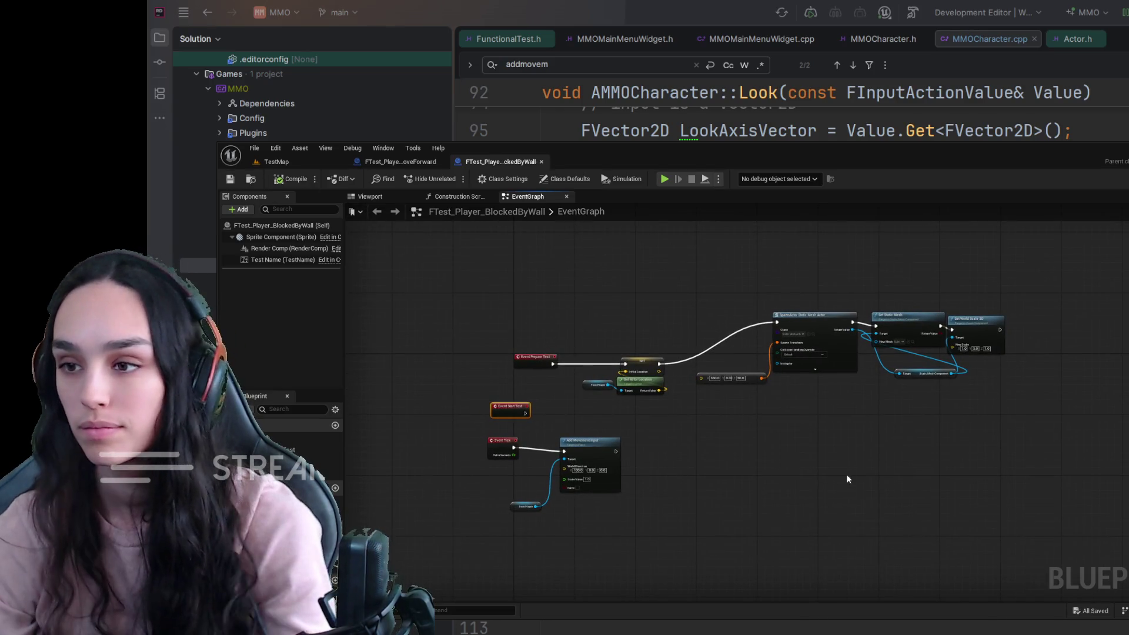
pyautogui.scroll(3, 840, 470)
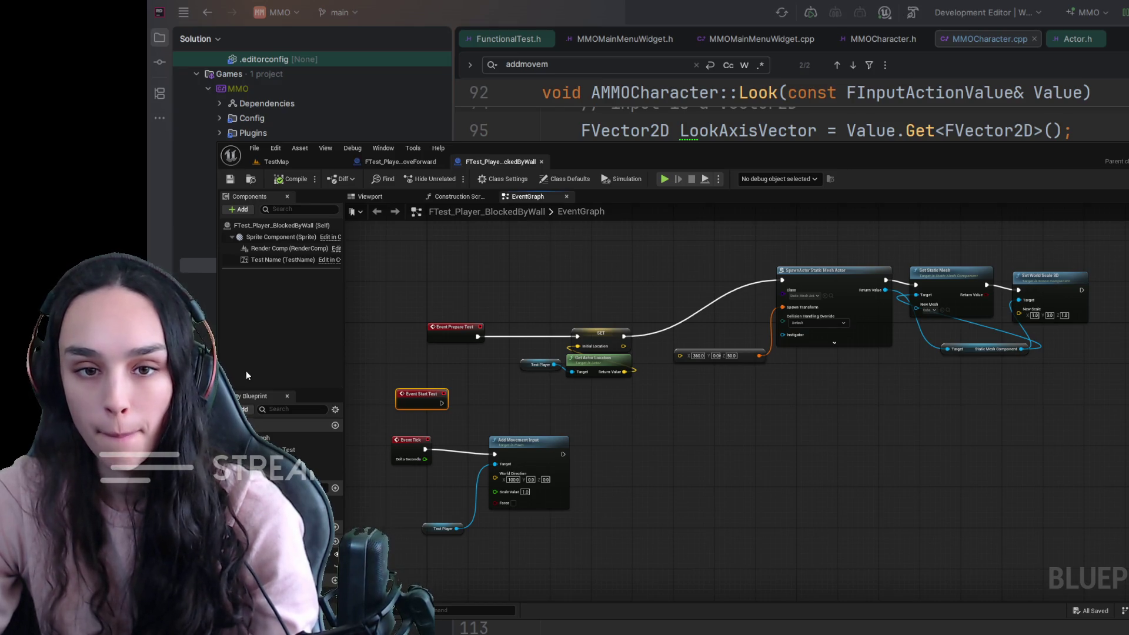
pyautogui.click(287, 167)
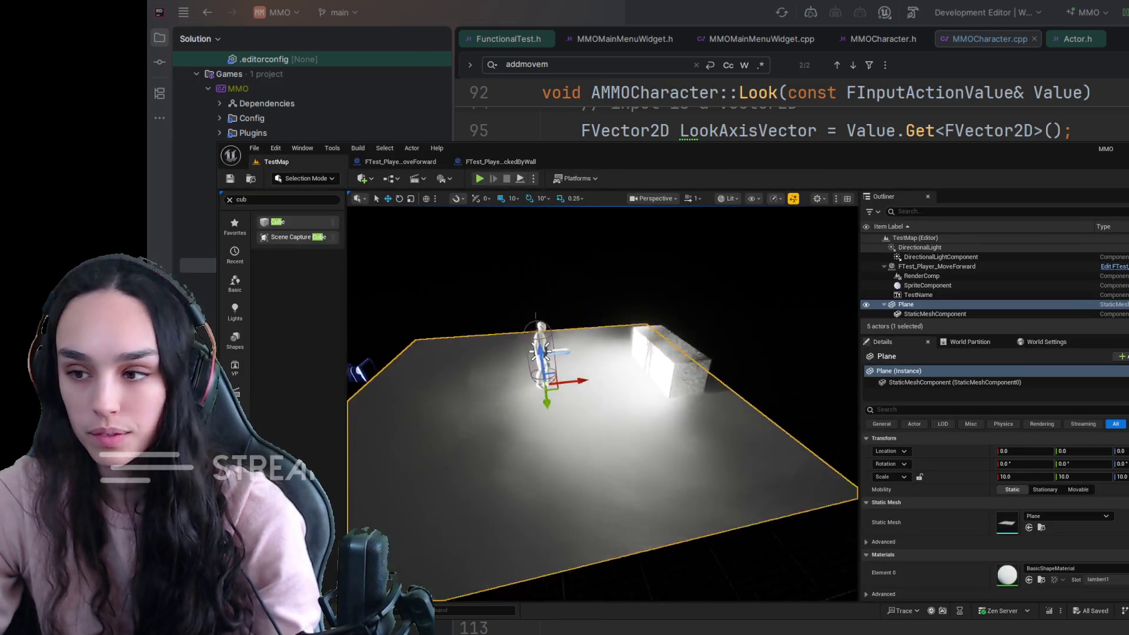
# Set the floor Plane's X scale to 20.0, undoing an accidental scale change.
pyautogui.moveTo(1120, 477); pyautogui.dragTo(1125, 476)
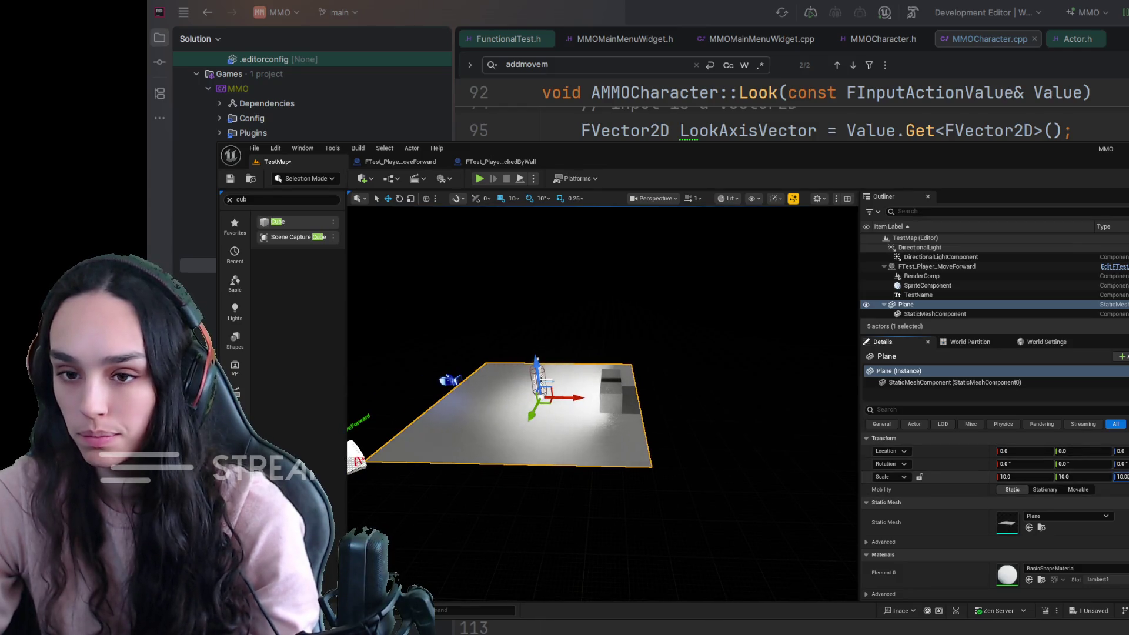
pyautogui.hotkey('ctrl', 'z')
pyautogui.hotkey('ctrl', 's')
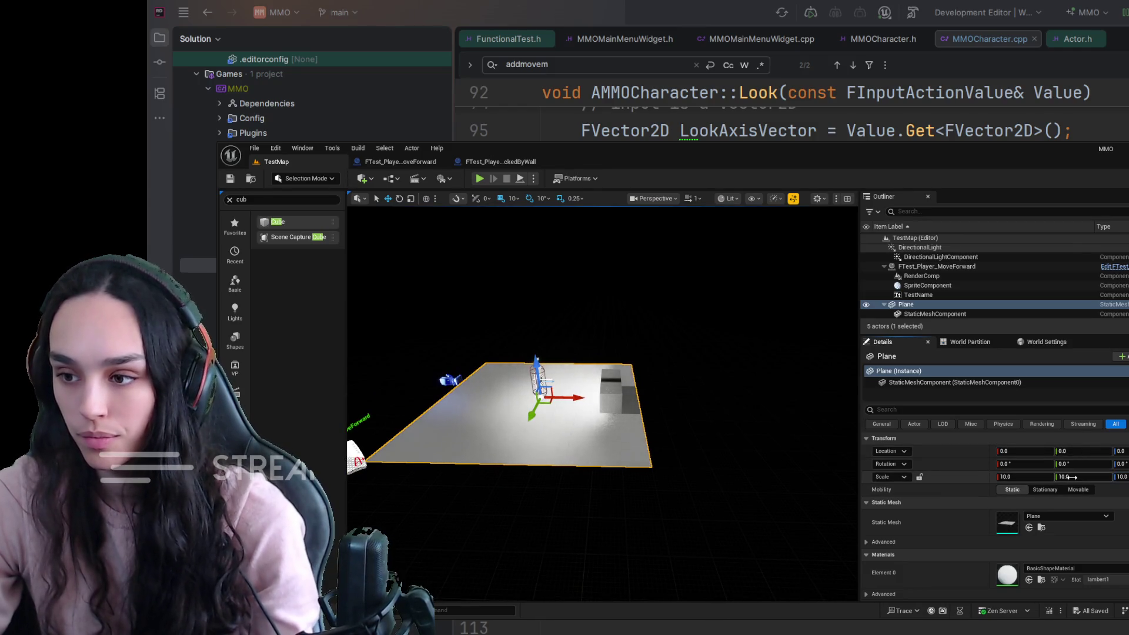
pyautogui.moveTo(1082, 477); pyautogui.dragTo(1076, 477)
pyautogui.moveTo(999, 477); pyautogui.dragTo(1035, 476)
pyautogui.click(1016, 476)
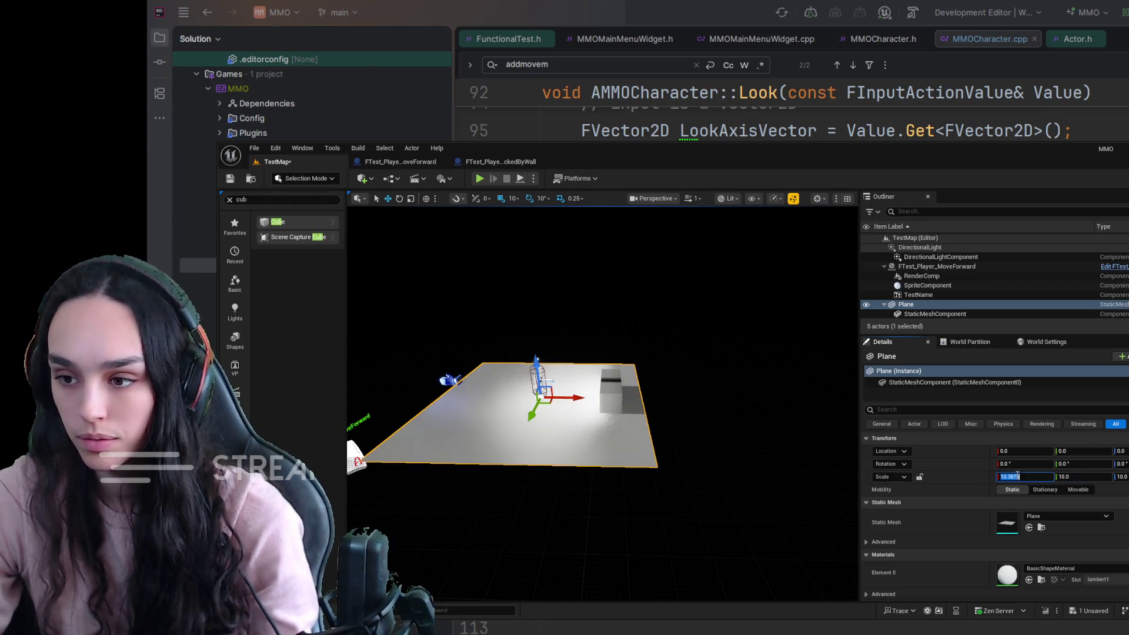
pyautogui.write('3')
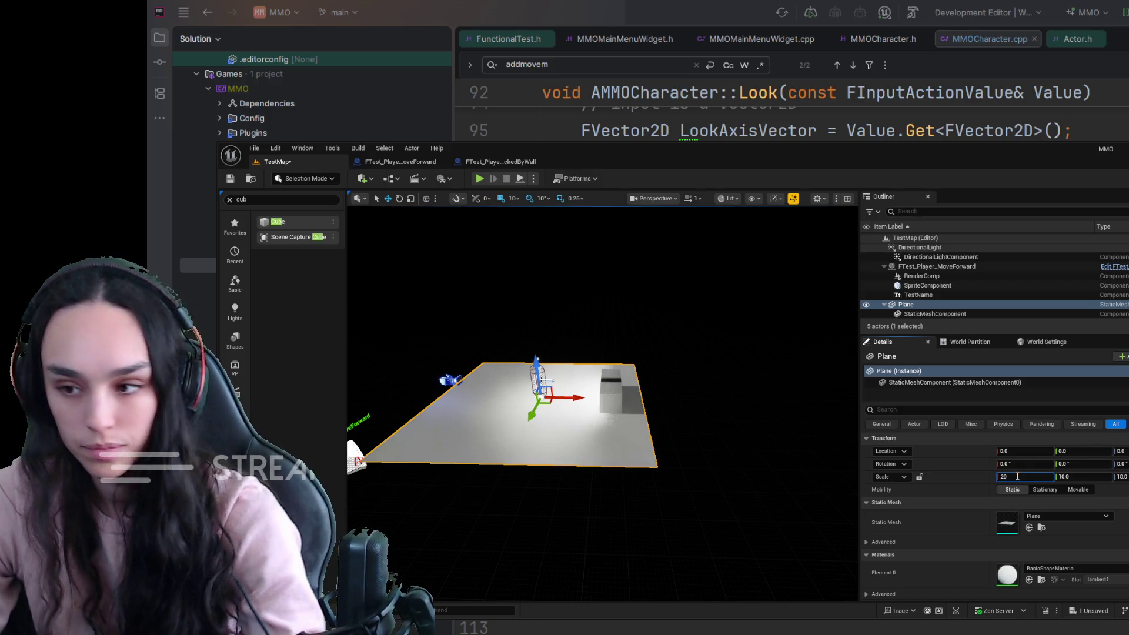
pyautogui.press('Return')
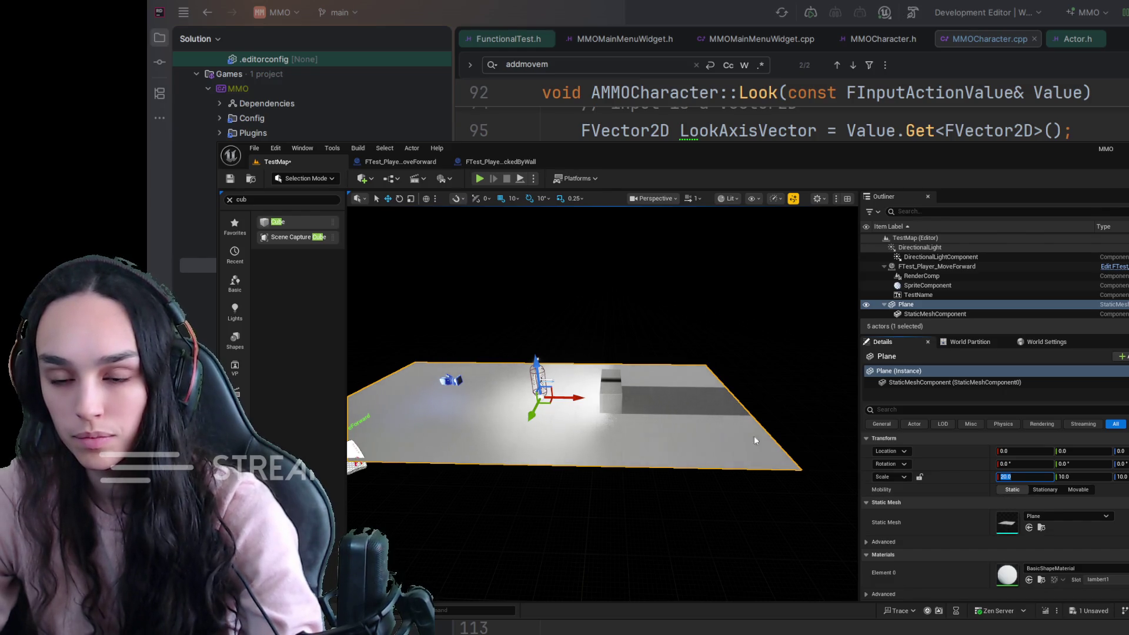
# Slide the Plane along the X axis and save TestMap.
pyautogui.click(578, 396)
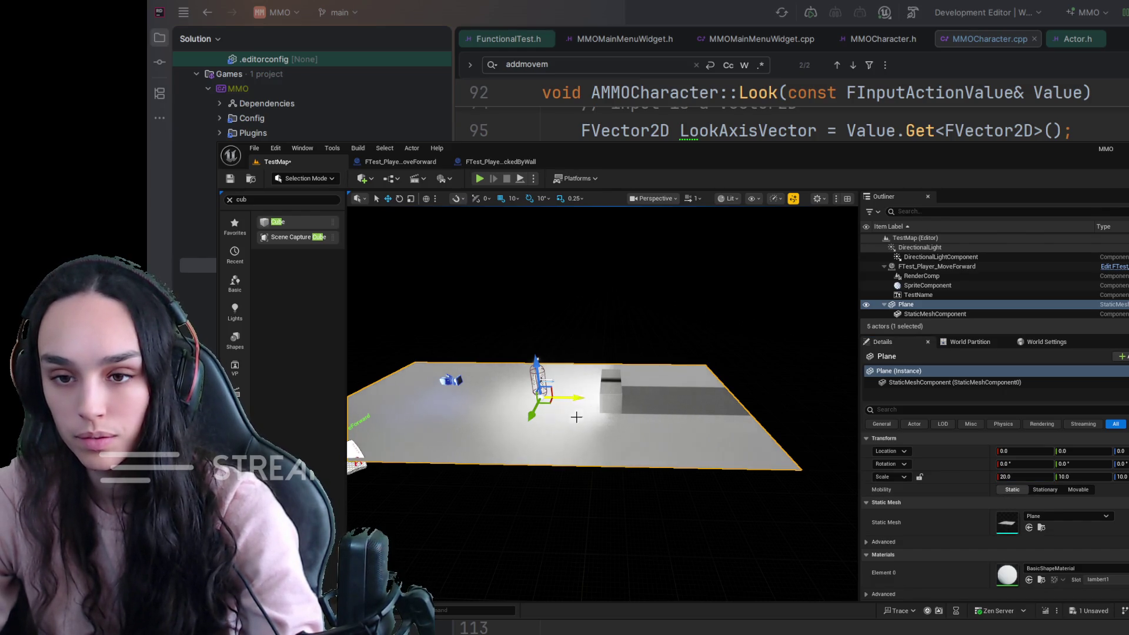
pyautogui.moveTo(577, 397); pyautogui.dragTo(720, 404)
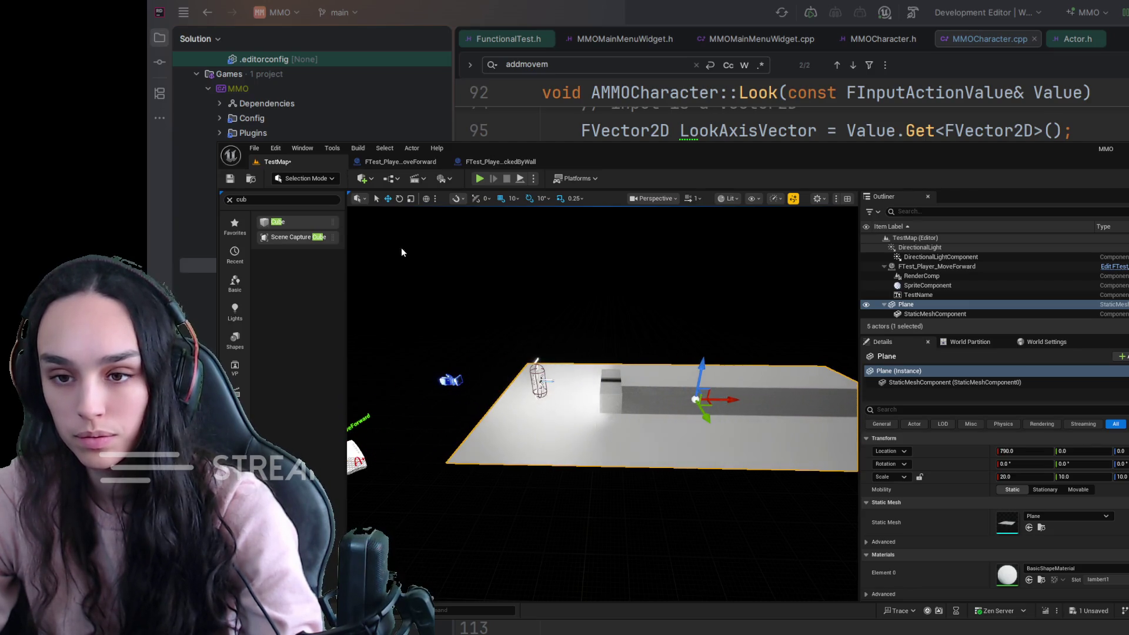
pyautogui.click(230, 178)
pyautogui.moveTo(515, 513); pyautogui.dragTo(453, 491)
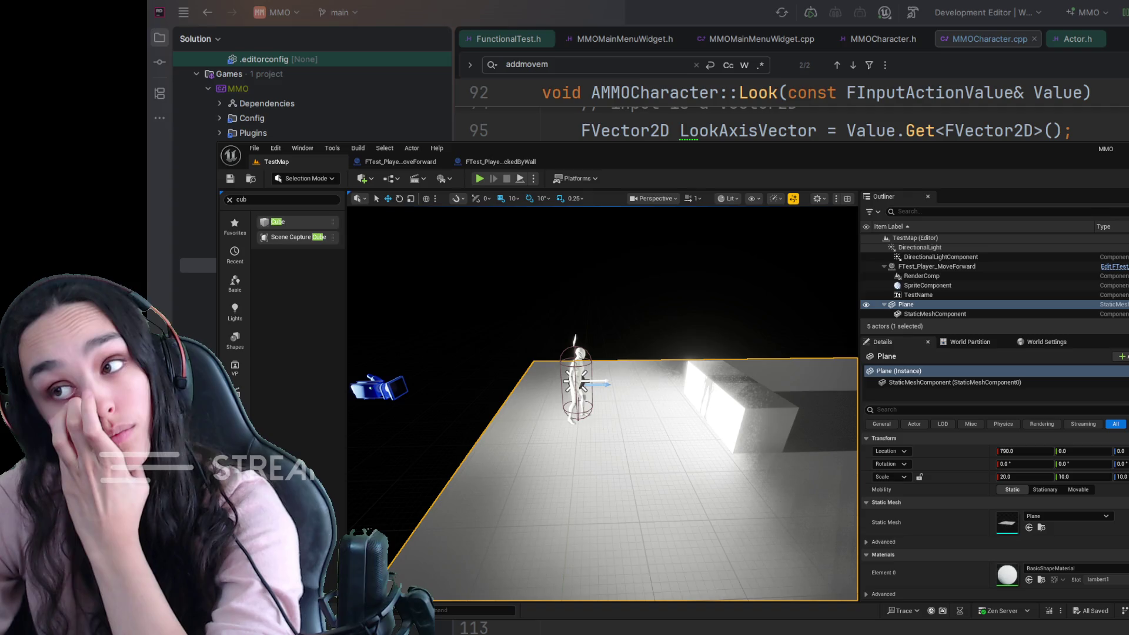
# Undo the recent BlockedByWall graph edits to restore the deleted nodes, then save the Blueprint.
pyautogui.click(523, 161)
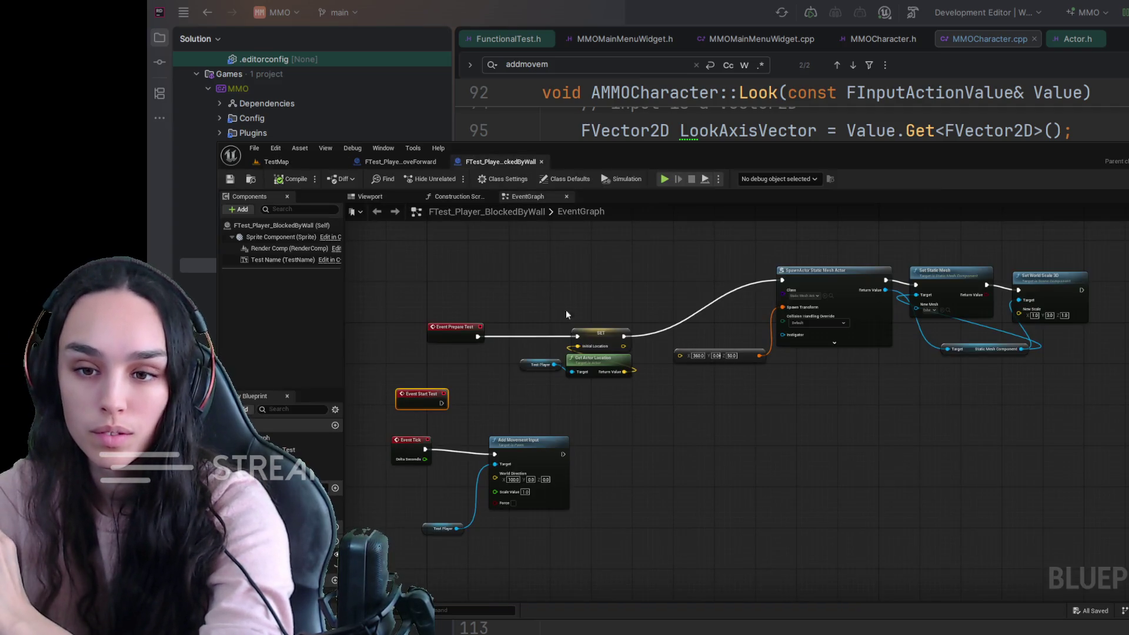
pyautogui.scroll(-3, 686, 478)
pyautogui.scroll(1, 686, 478)
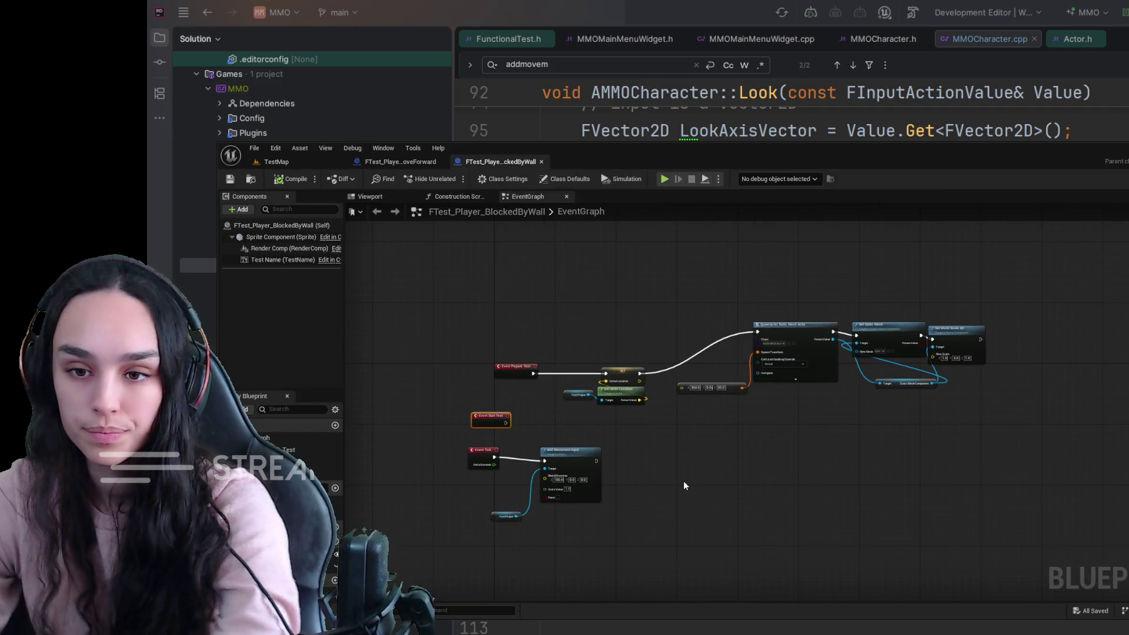
pyautogui.click(680, 475)
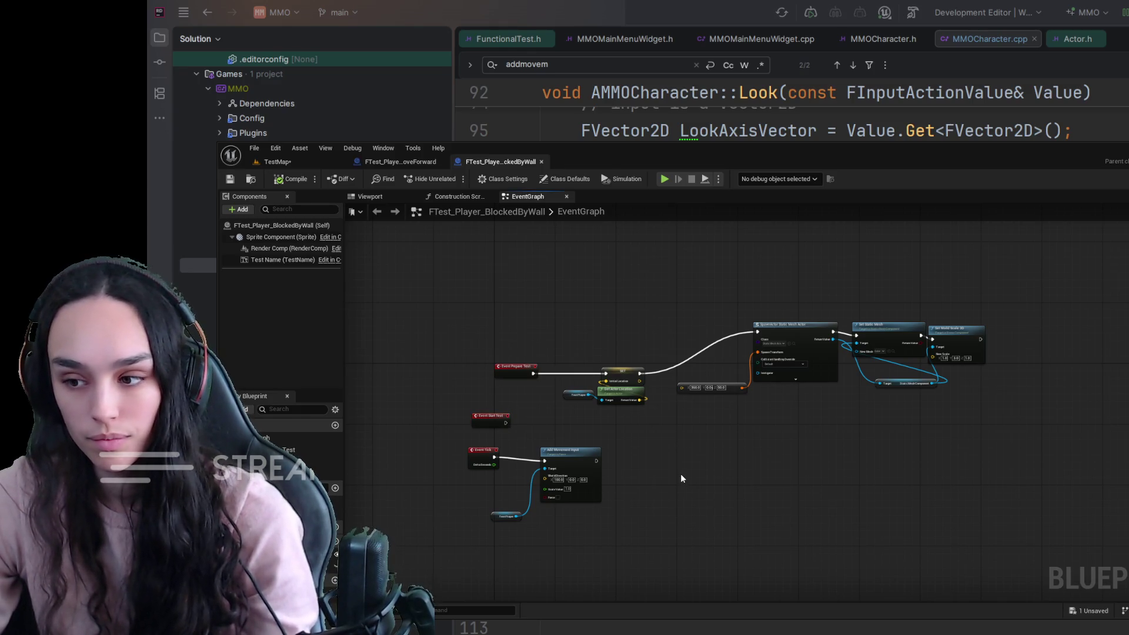
pyautogui.hotkey('ctrl', 'z')
pyautogui.hotkey('ctrl', 'z')
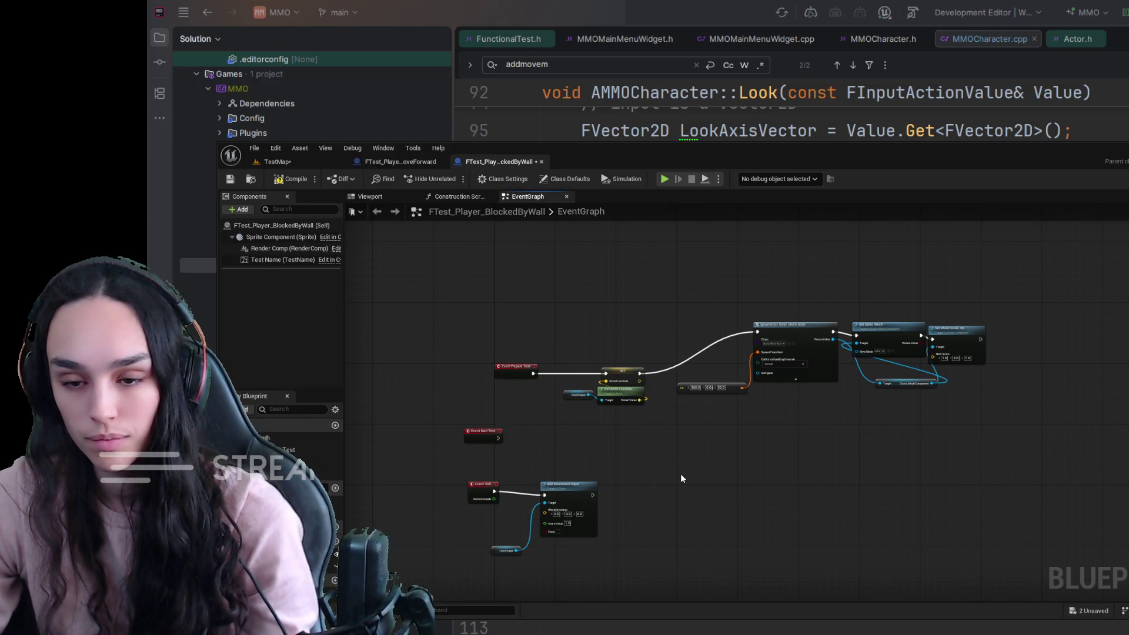
pyautogui.hotkey('ctrl', 'z')
pyautogui.hotkey('ctrl', 'z')
pyautogui.hotkey('ctrl', 'z')
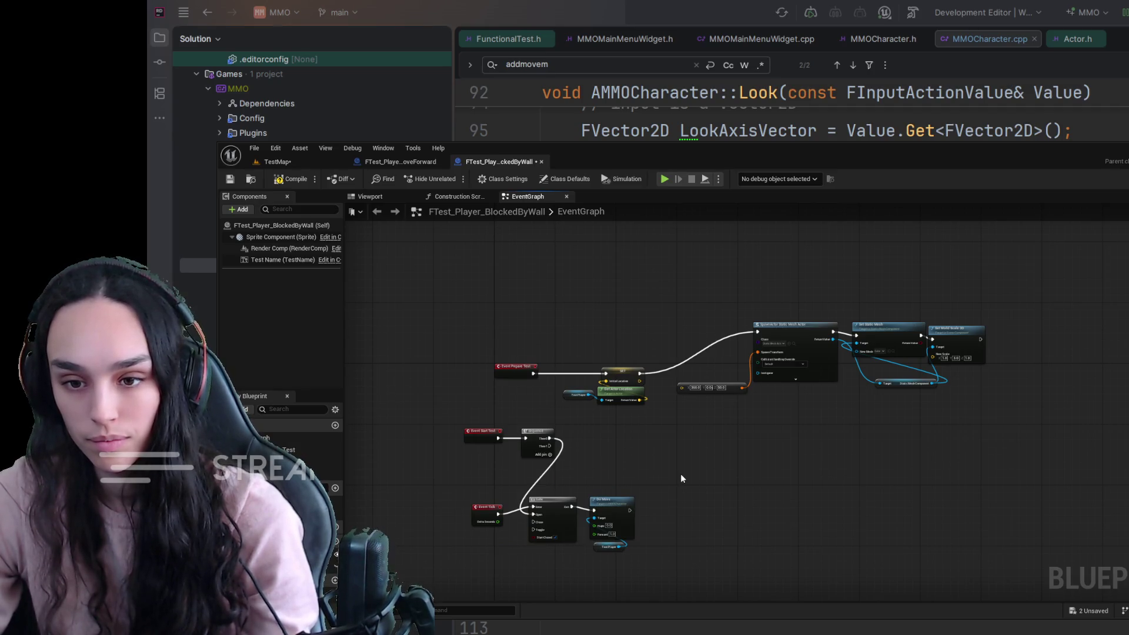
pyautogui.hotkey('ctrl', 'z')
pyautogui.hotkey('ctrl', 'z')
pyautogui.hotkey('ctrl', 'z')
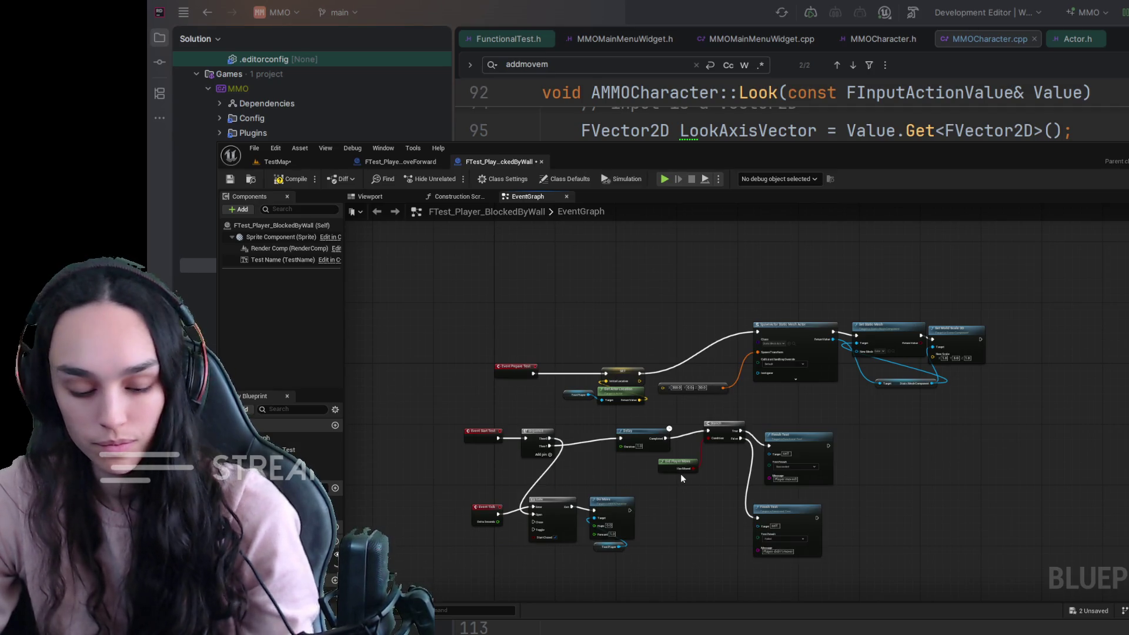
pyautogui.hotkey('ctrl', 'z')
pyautogui.scroll(3, 680, 474)
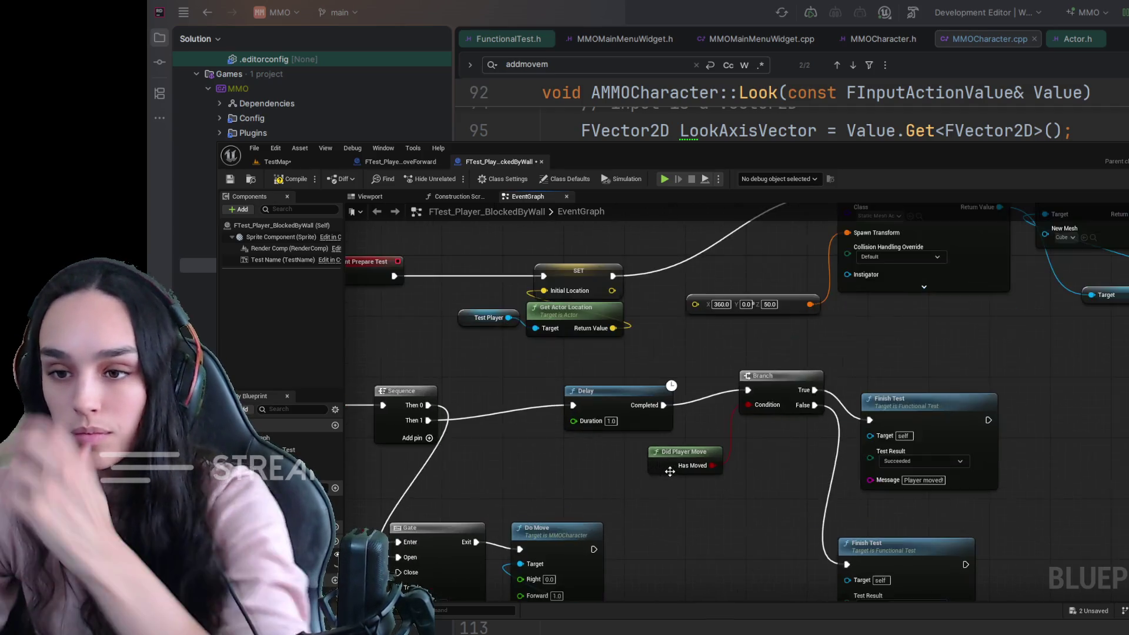
pyautogui.scroll(-2, 703, 499)
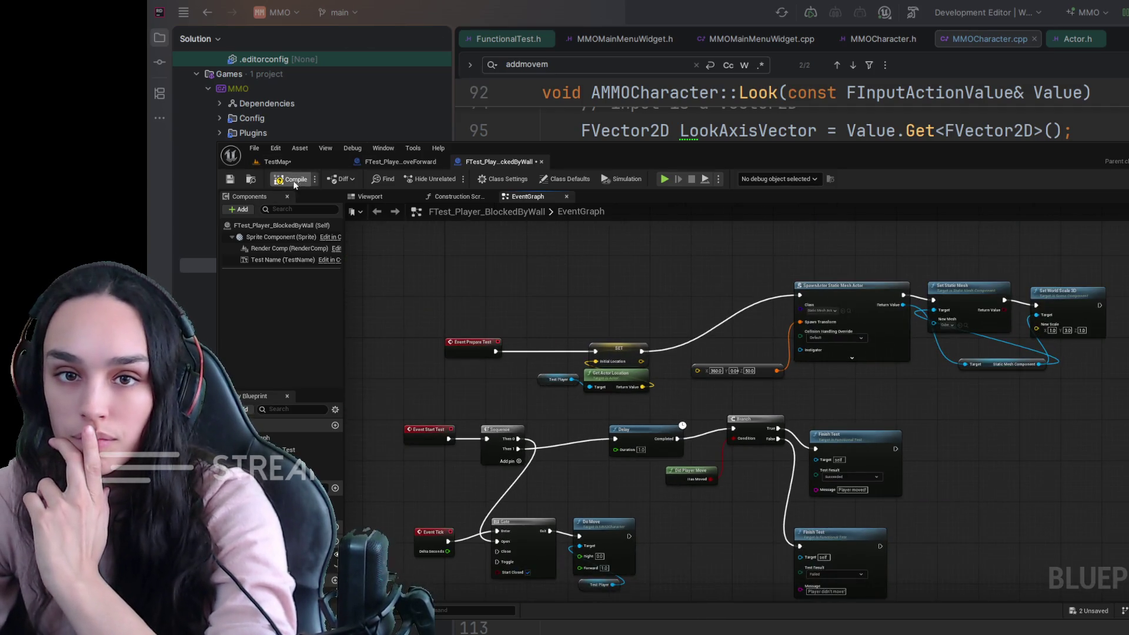
pyautogui.click(230, 179)
# Set the TestMap floor Plane's X scale to 20.0 and slide it along X.
pyautogui.click(287, 164)
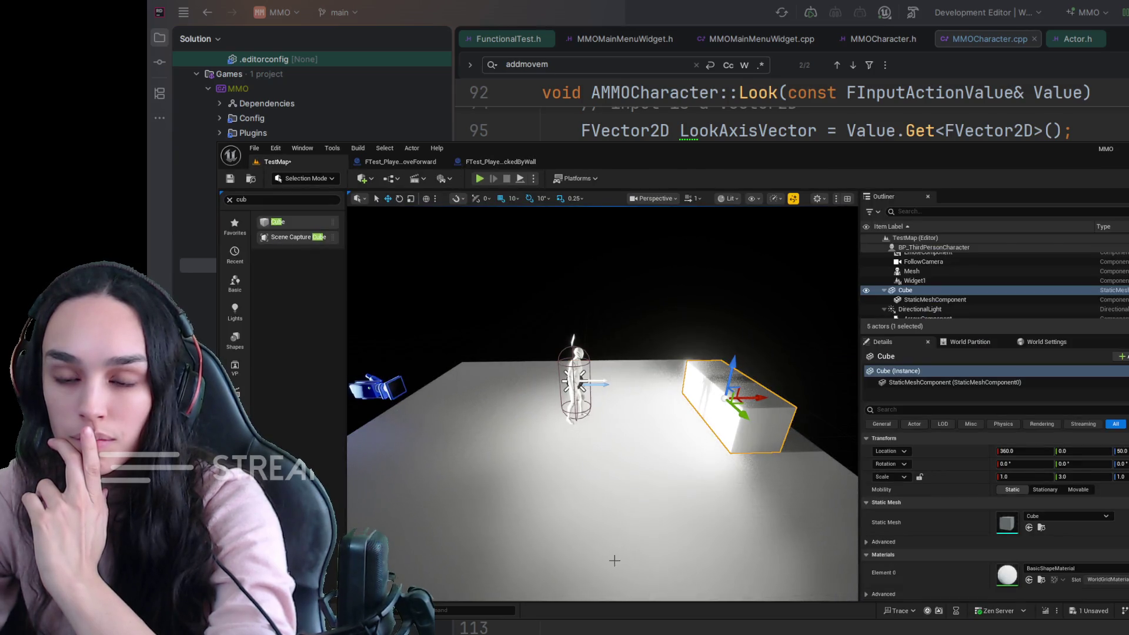
pyautogui.click(718, 521)
pyautogui.click(1029, 478)
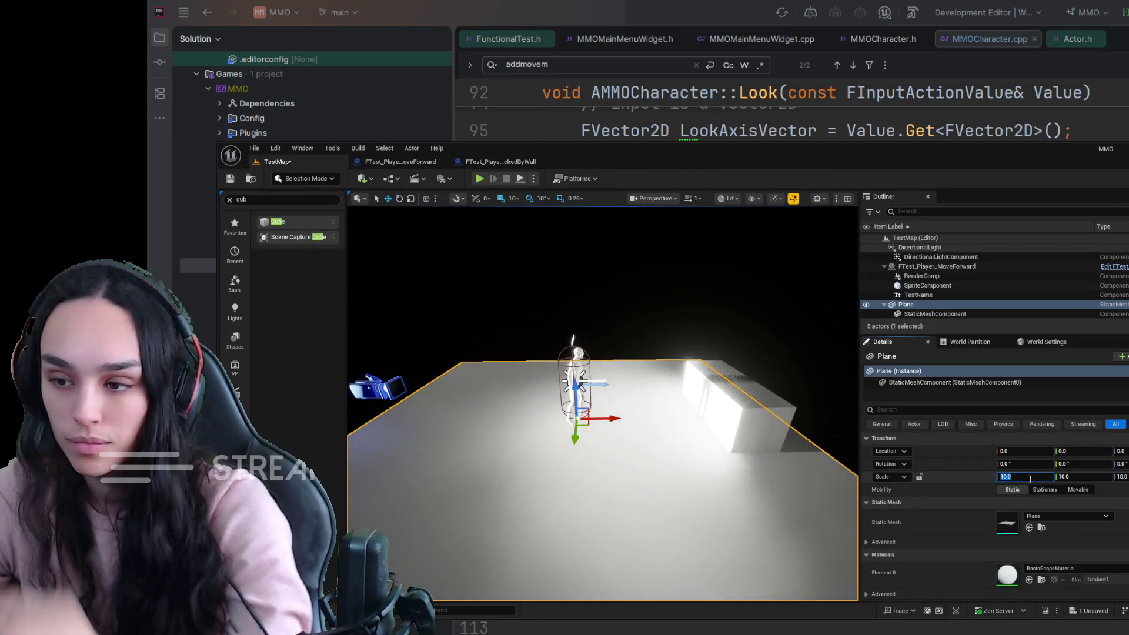
pyautogui.write('20')
pyautogui.press('Return')
pyautogui.moveTo(609, 418); pyautogui.dragTo(797, 428)
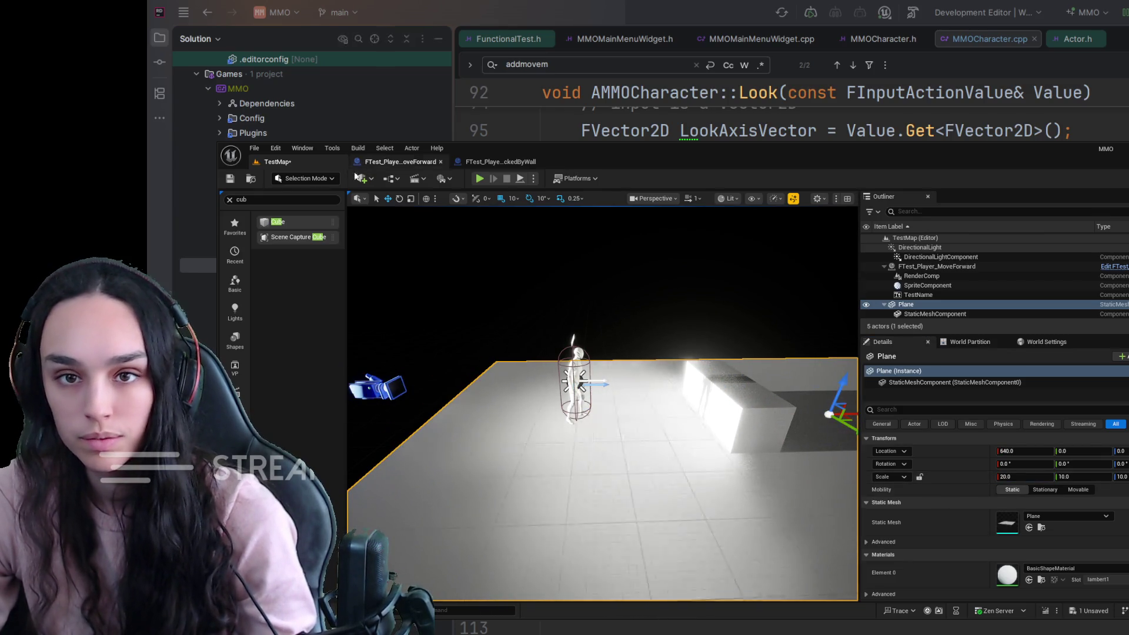
pyautogui.click(500, 161)
# Close the MoveForward Blueprint, set the Delay duration to 2.0, and compile.
pyautogui.moveTo(640, 470); pyautogui.dragTo(724, 403)
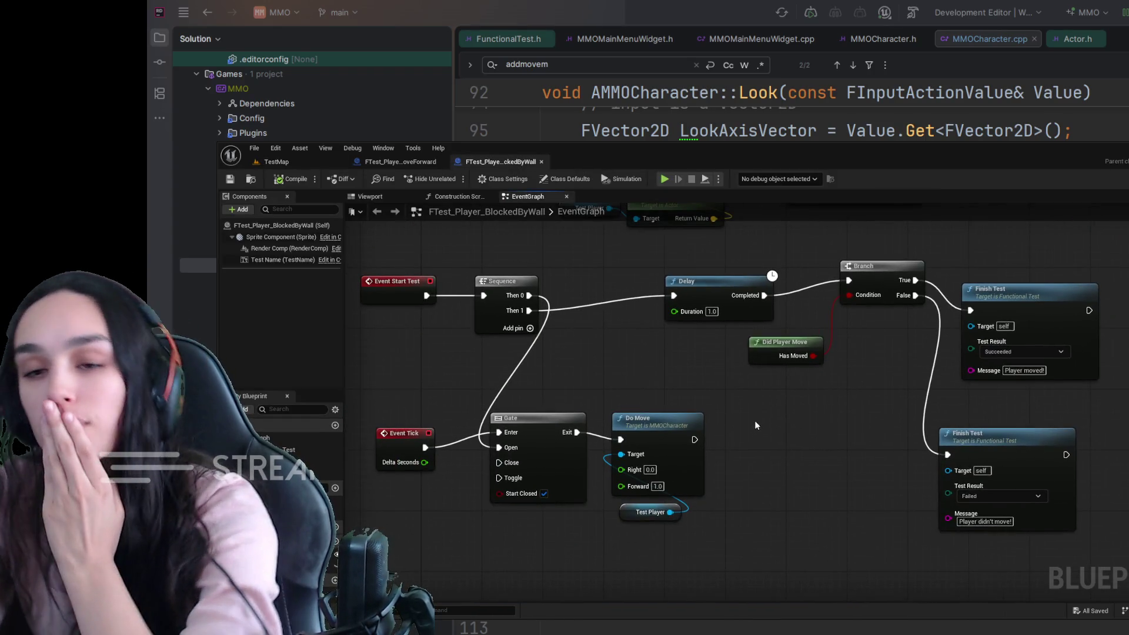
pyautogui.click(441, 162)
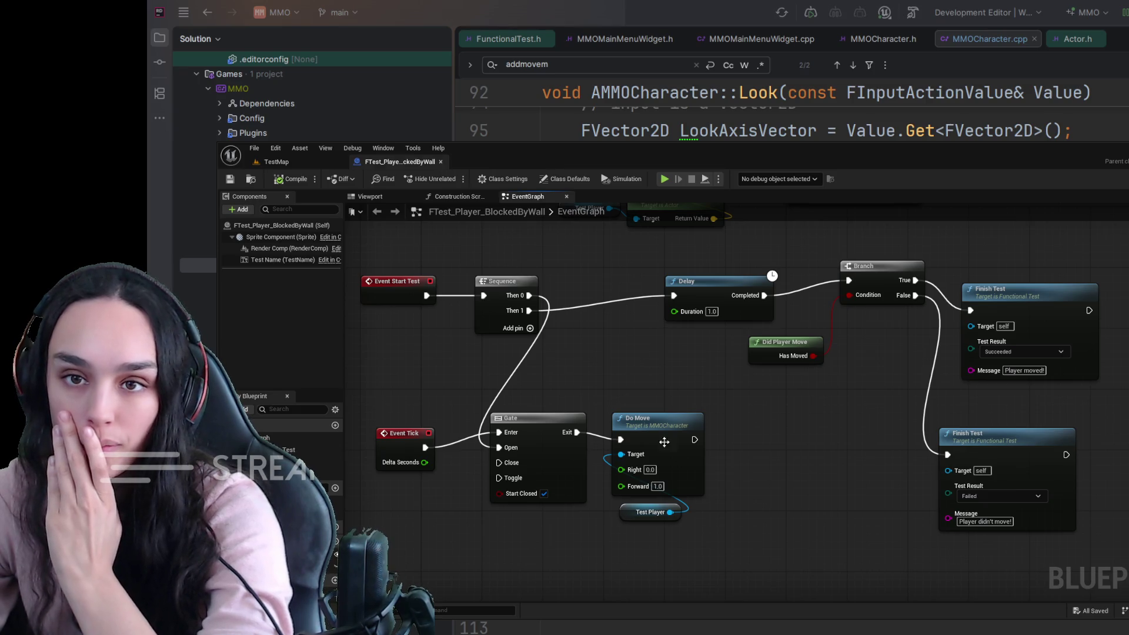
pyautogui.scroll(-1, 789, 503)
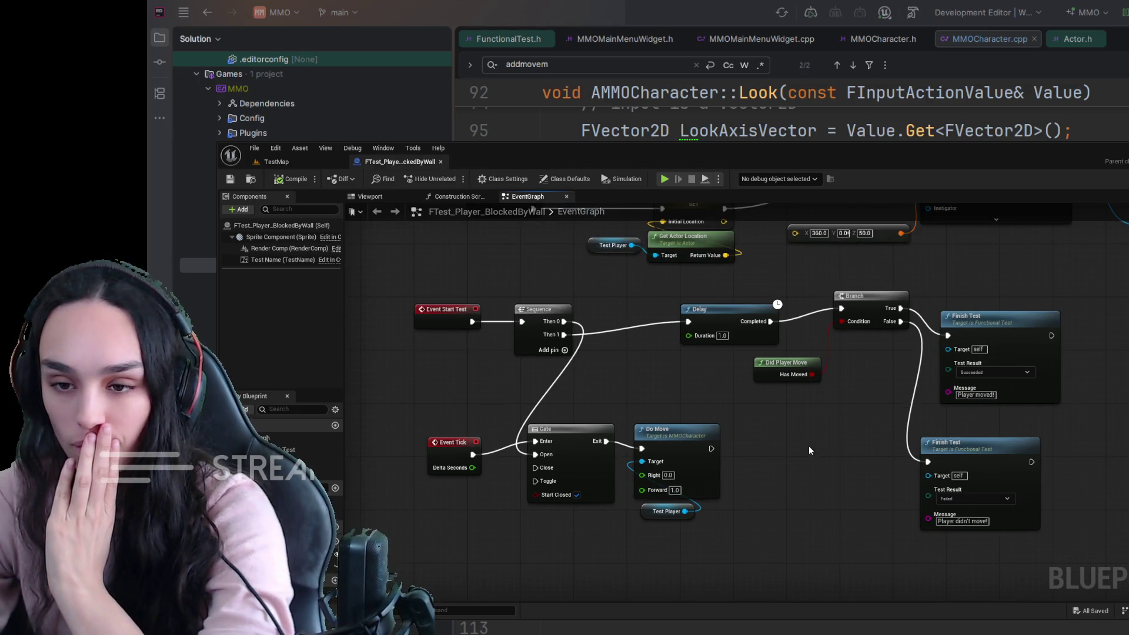
pyautogui.moveTo(813, 433); pyautogui.dragTo(790, 450)
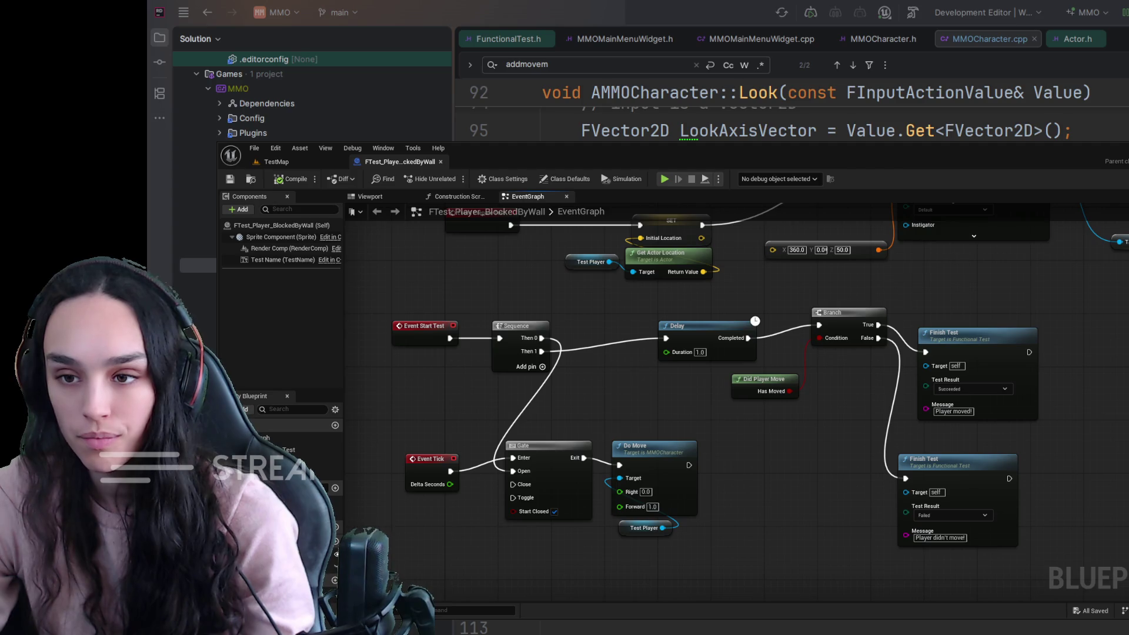
pyautogui.click(700, 353)
pyautogui.write('2')
pyautogui.press('Return')
pyautogui.click(297, 180)
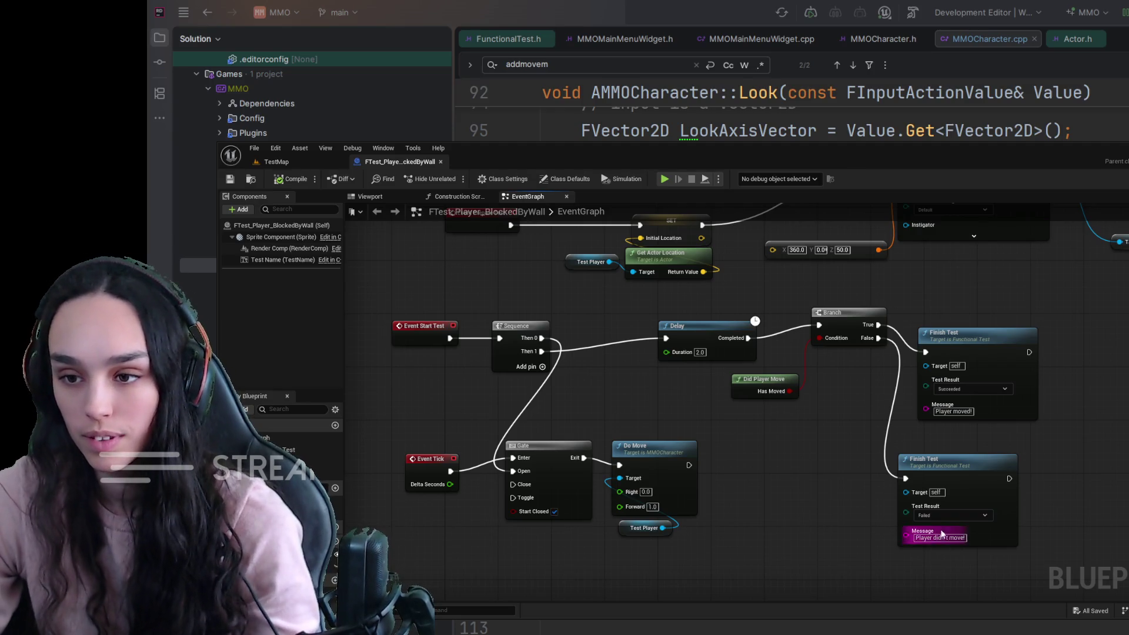
# Delete the Did Player Move node feeding the Branch condition.
pyautogui.moveTo(794, 445)
pyautogui.mouseDown()
pyautogui.moveTo(713, 478)
pyautogui.moveTo(700, 454)
pyautogui.mouseUp()
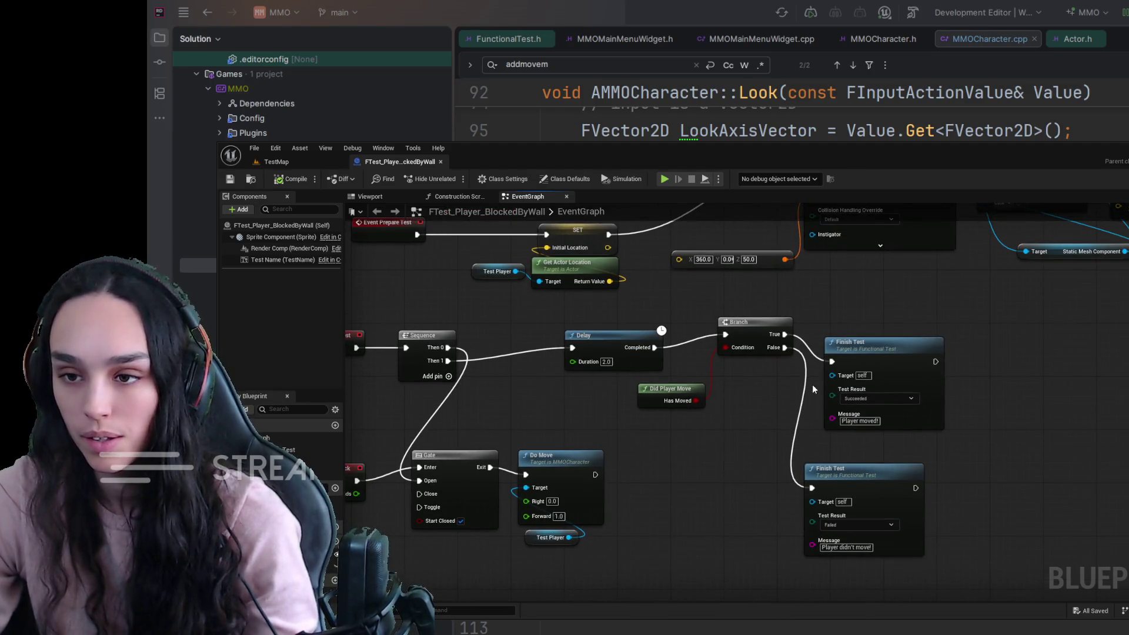
pyautogui.click(676, 402)
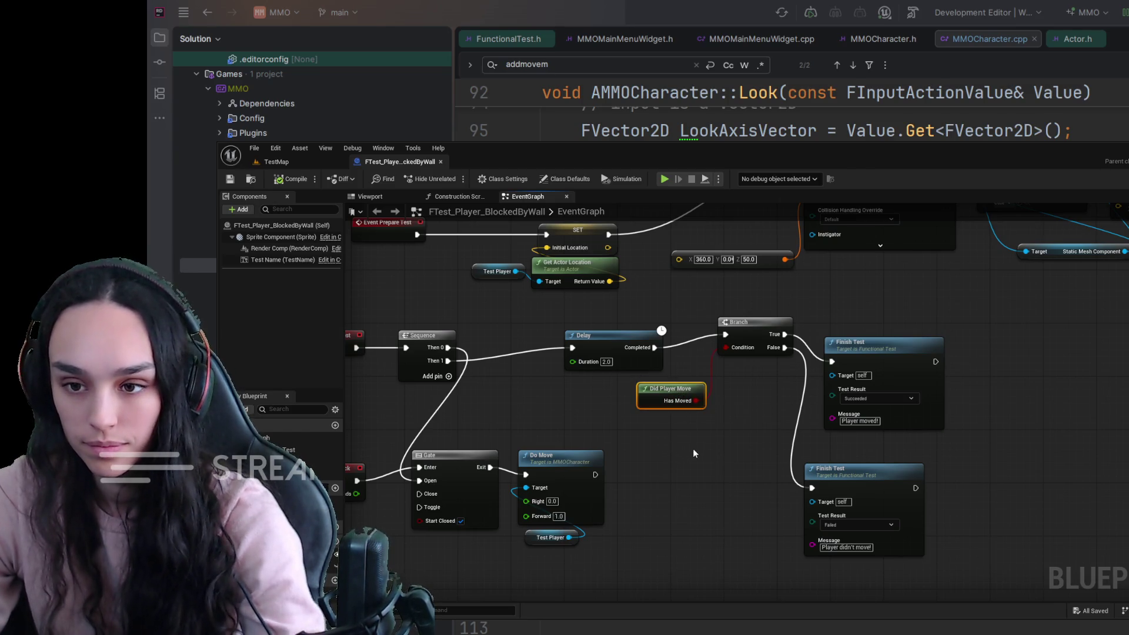
pyautogui.press('Delete')
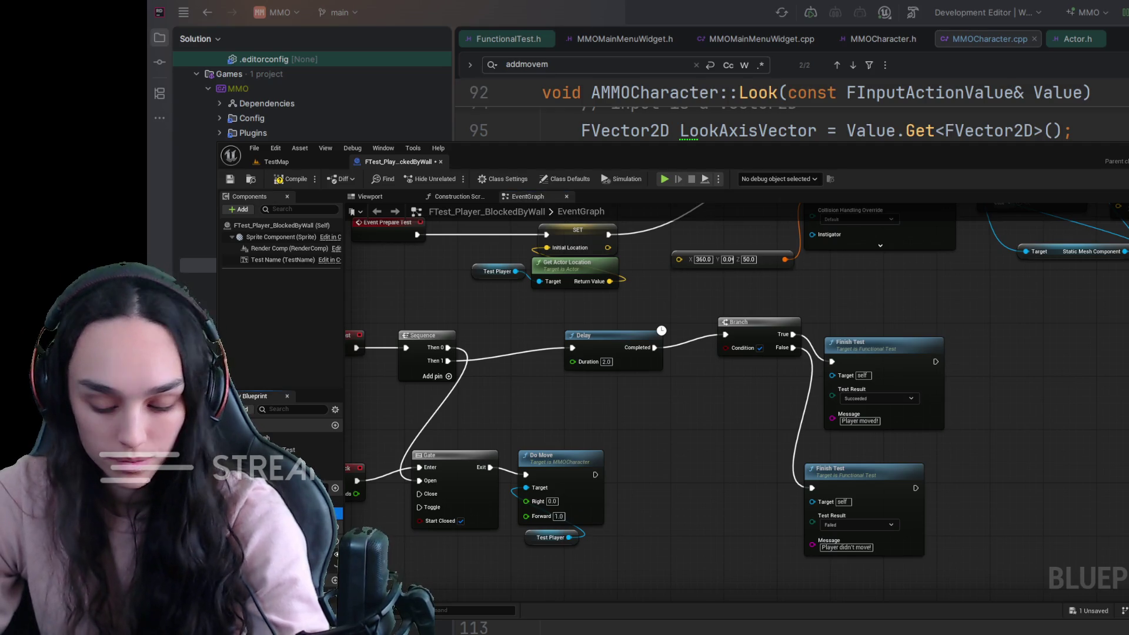
# Create a DidPlayerHitWall function and place a Test Player getter in it.
pyautogui.click(334, 487)
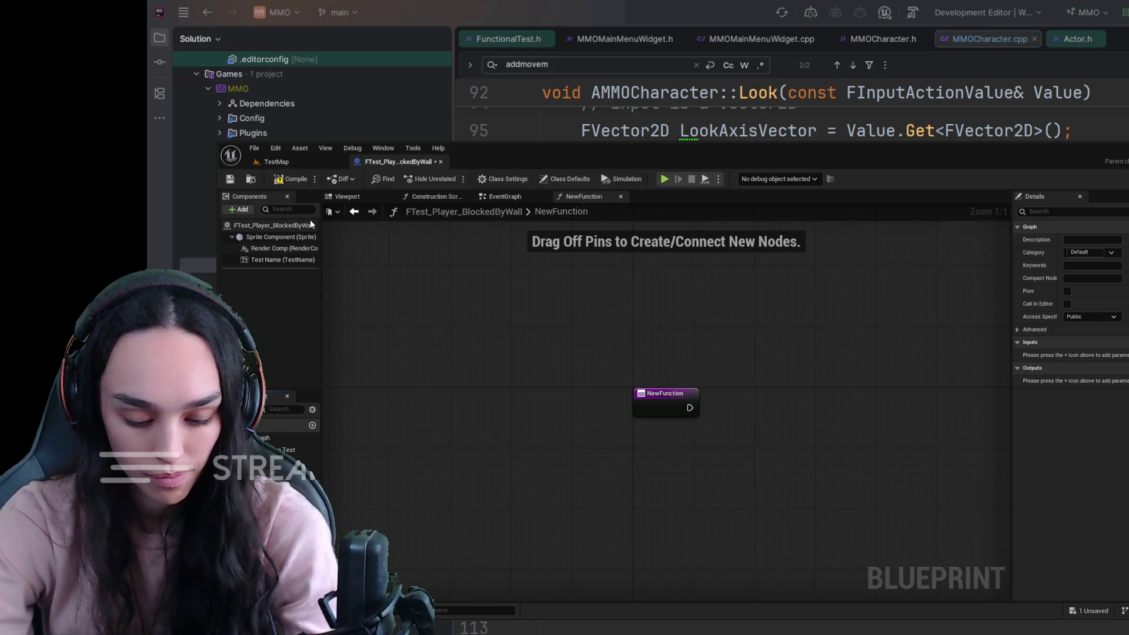
pyautogui.press('Return')
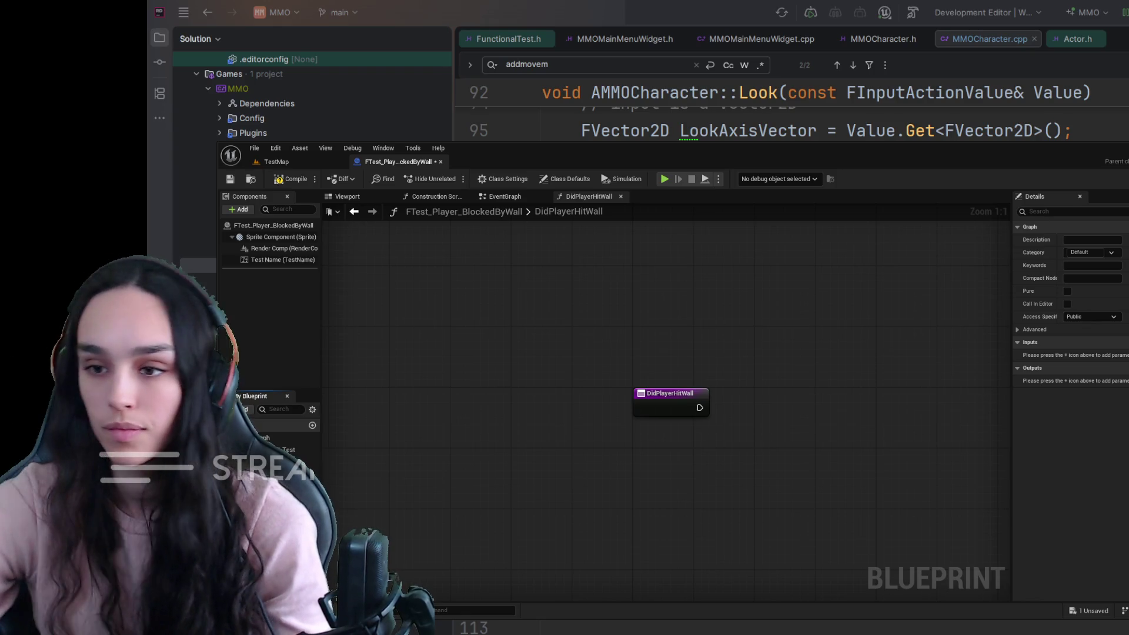
pyautogui.moveTo(282, 488)
pyautogui.mouseDown()
pyautogui.moveTo(677, 489)
pyautogui.moveTo(721, 499)
pyautogui.moveTo(523, 345)
pyautogui.moveTo(394, 355)
pyautogui.mouseUp()
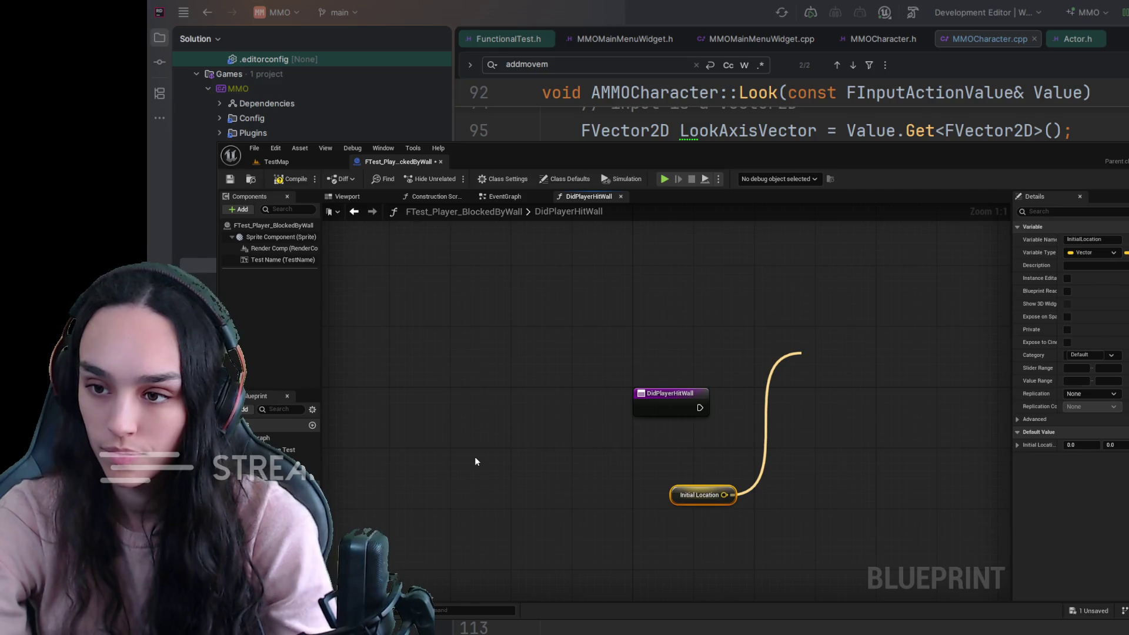
pyautogui.moveTo(776, 465); pyautogui.dragTo(641, 520)
pyautogui.press('Delete')
pyautogui.moveTo(270, 497)
pyautogui.mouseDown()
pyautogui.moveTo(600, 473)
pyautogui.moveTo(631, 407)
pyautogui.mouseUp()
pyautogui.click(627, 472)
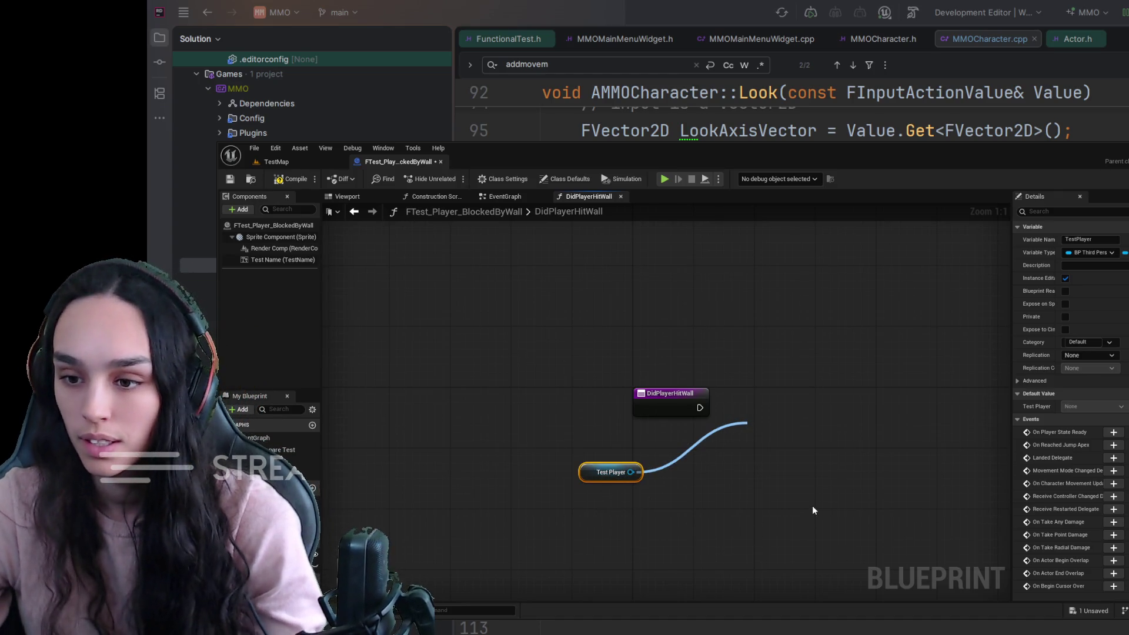
# Get Test Player's actor location, split it, and compare X less than 350.0.
pyautogui.click(792, 533)
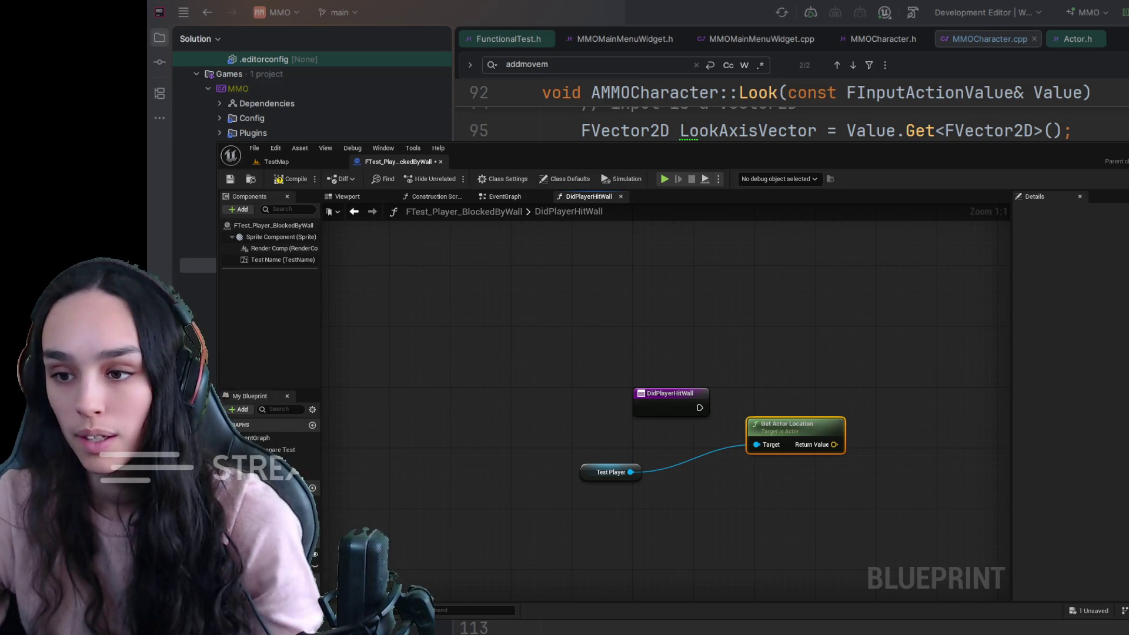
pyautogui.rightClick(833, 445)
pyautogui.click(864, 500)
pyautogui.moveTo(821, 431); pyautogui.dragTo(753, 461)
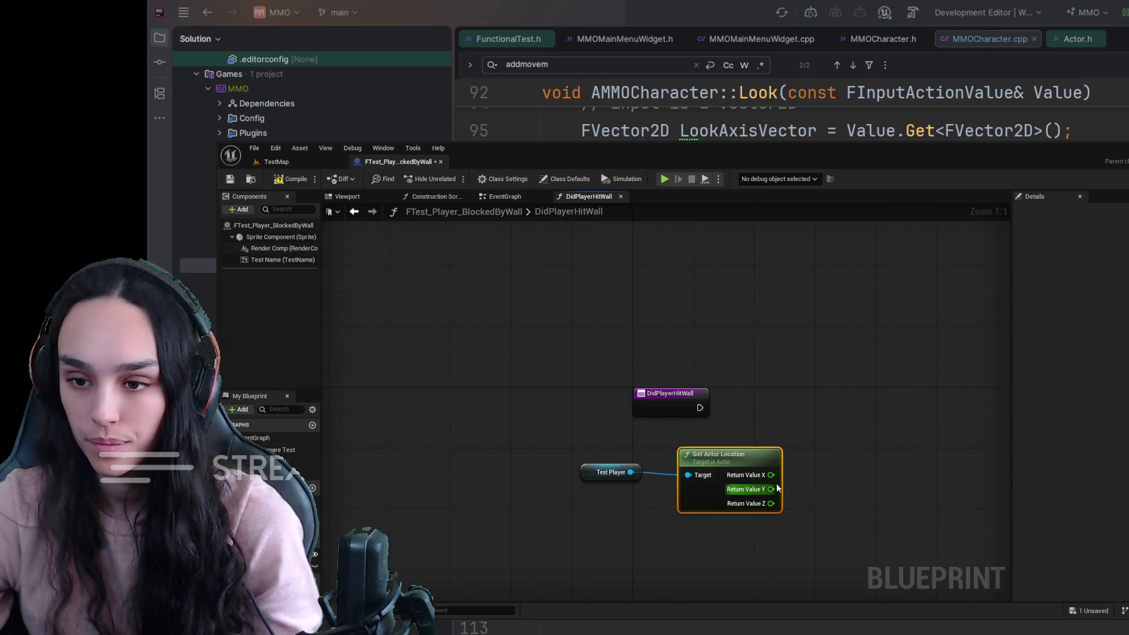
pyautogui.moveTo(771, 475); pyautogui.dragTo(824, 425)
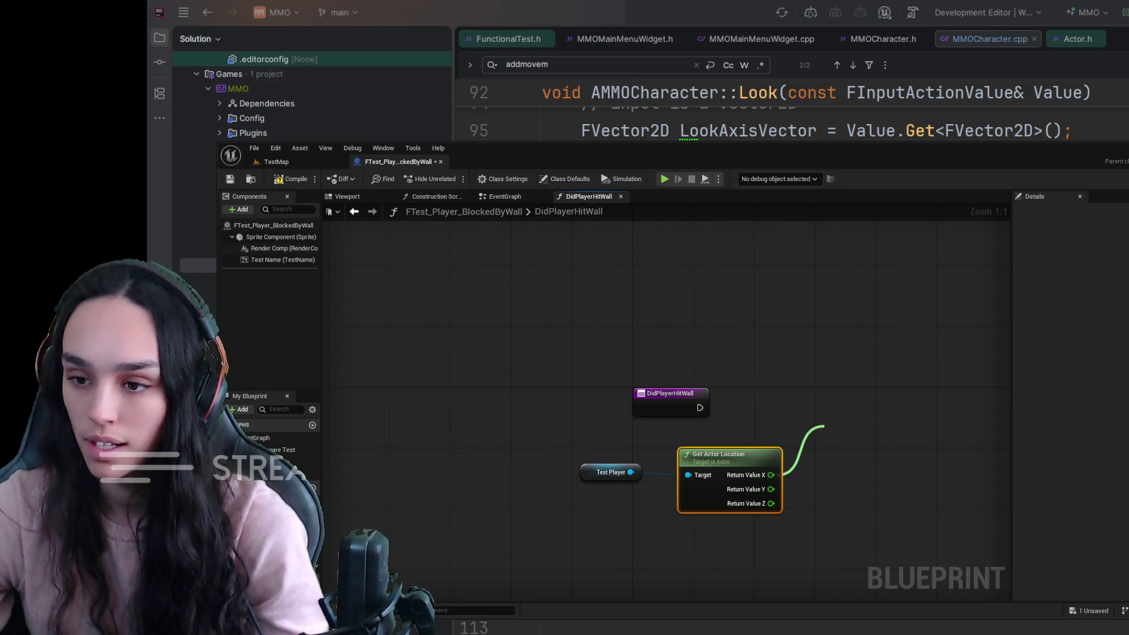
pyautogui.click(869, 485)
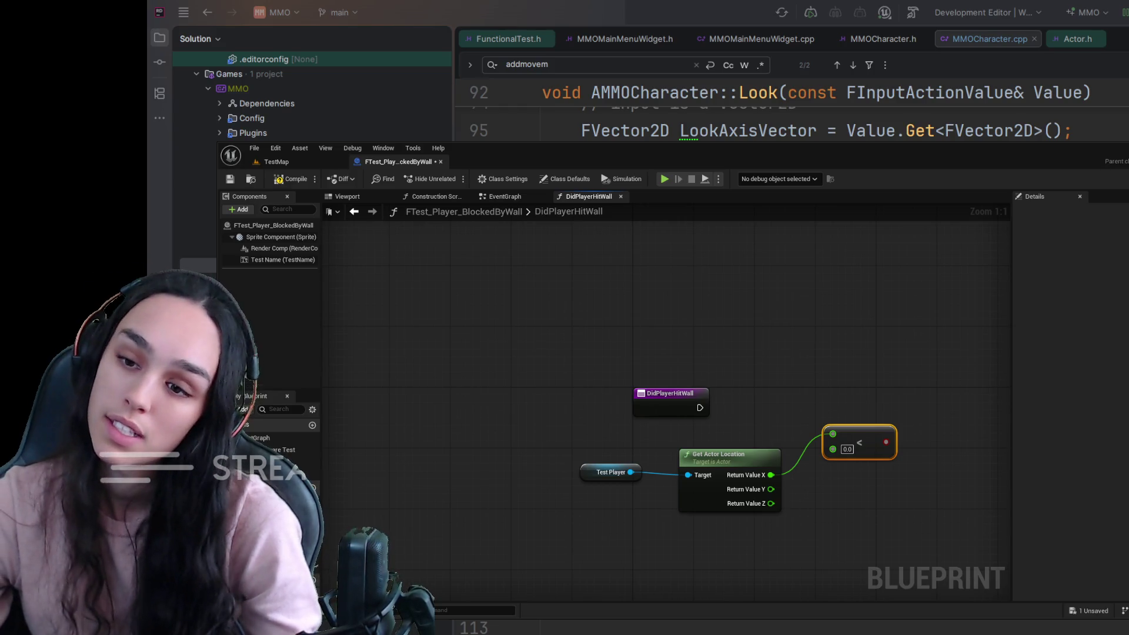
pyautogui.click(847, 450)
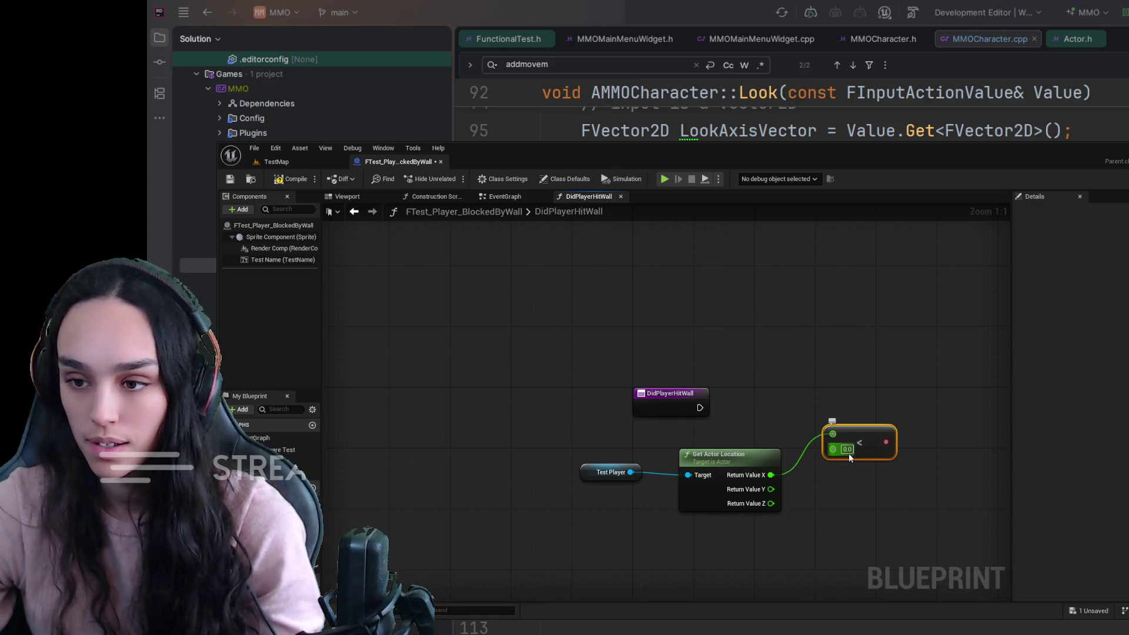
pyautogui.write('350')
pyautogui.click(841, 498)
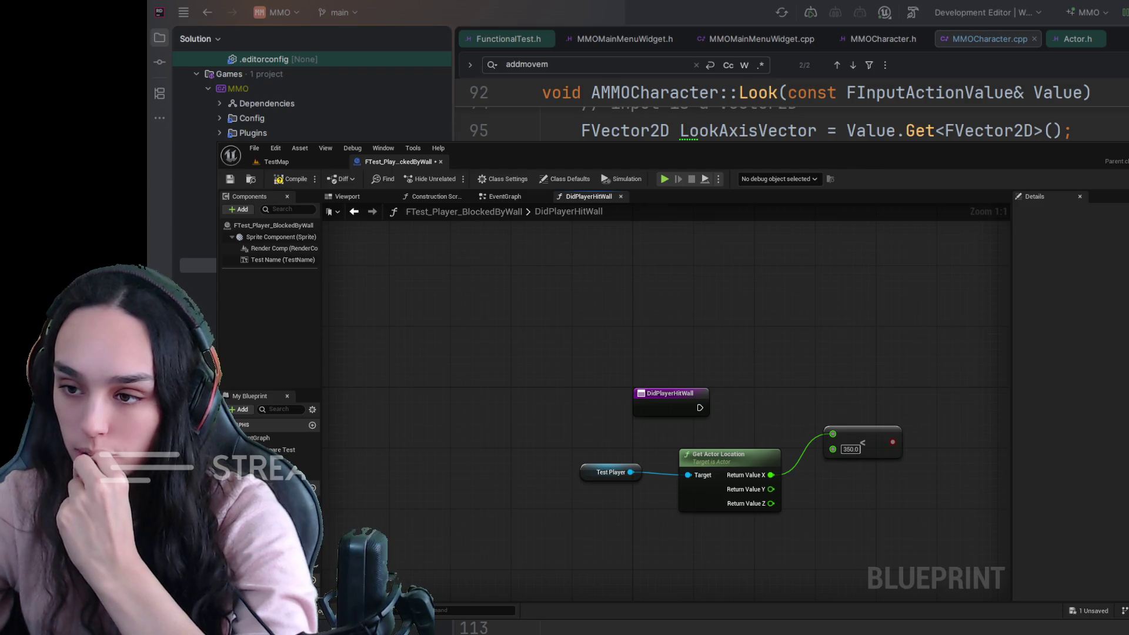
pyautogui.moveTo(821, 463); pyautogui.dragTo(727, 503)
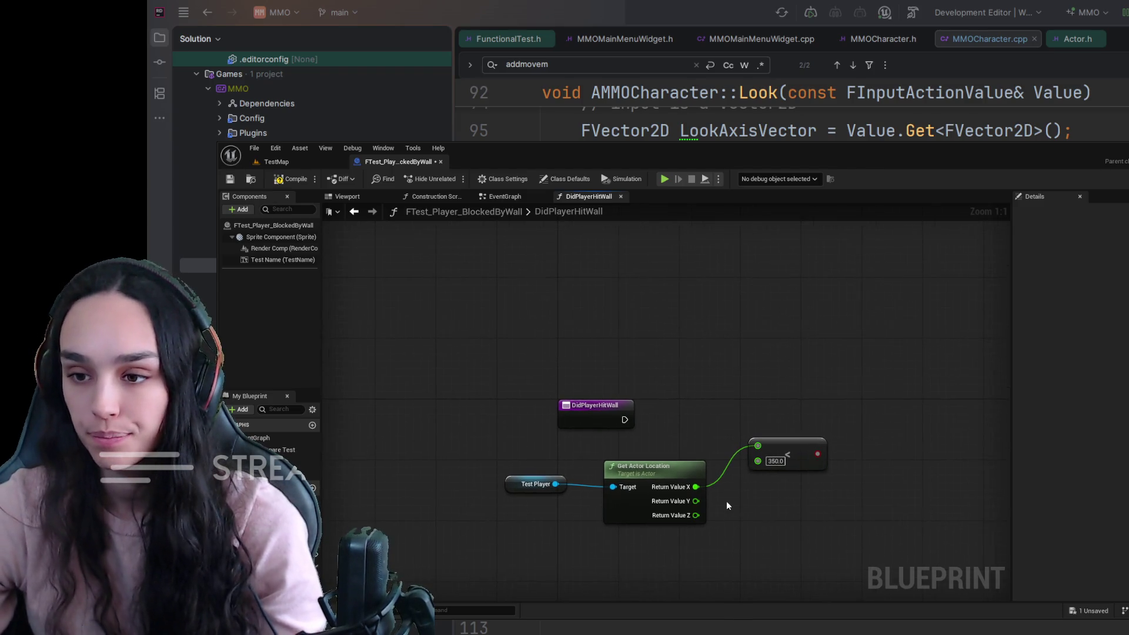
pyautogui.click(607, 416)
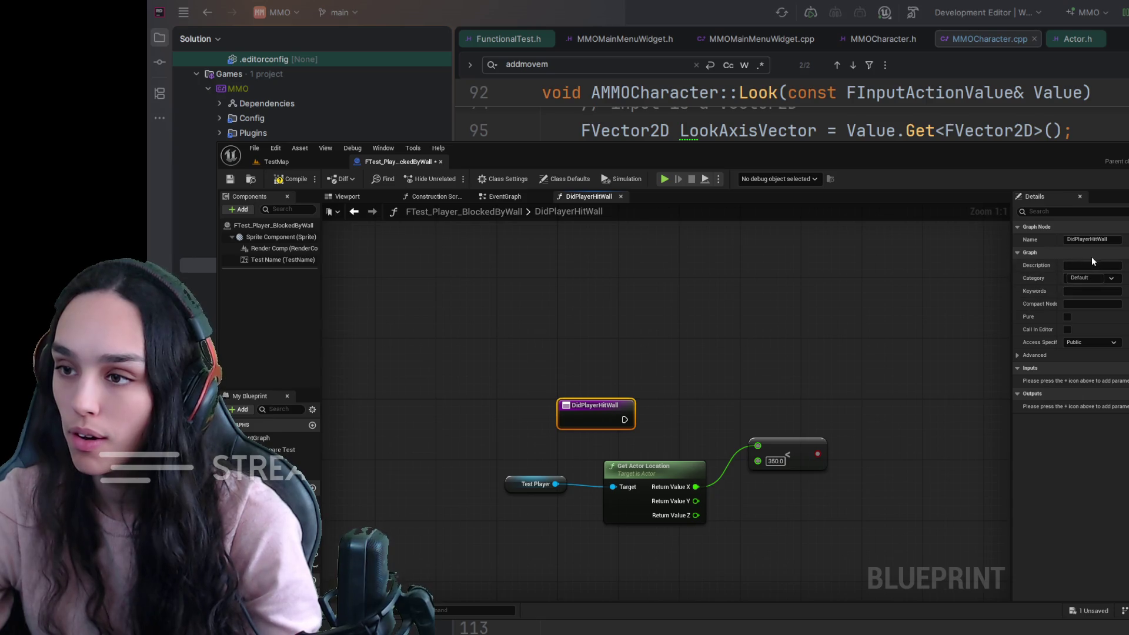
# Add a Boolean bHitWall output, wire the less-than-350 result into it, and save.
pyautogui.click(1123, 393)
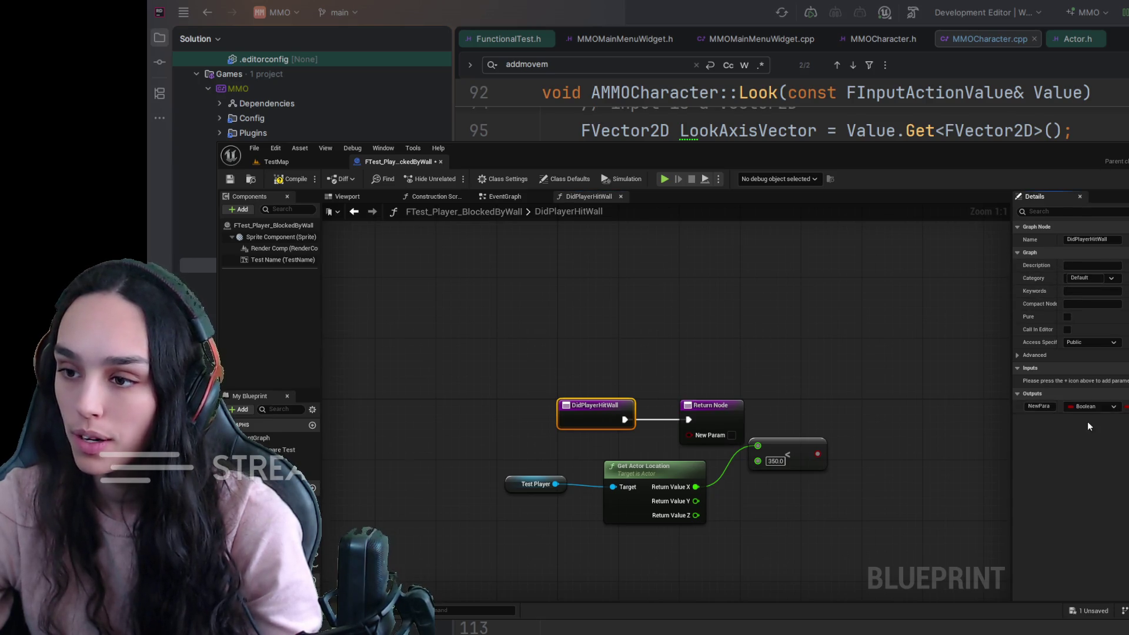
pyautogui.write('B')
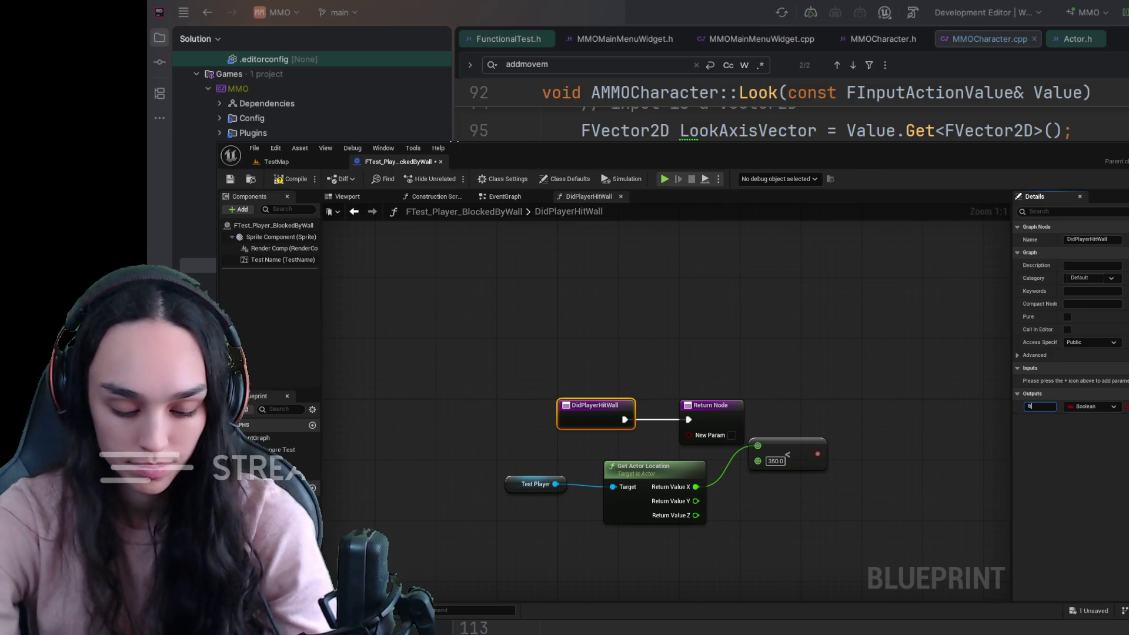
pyautogui.write('HitWall')
pyautogui.press('Return')
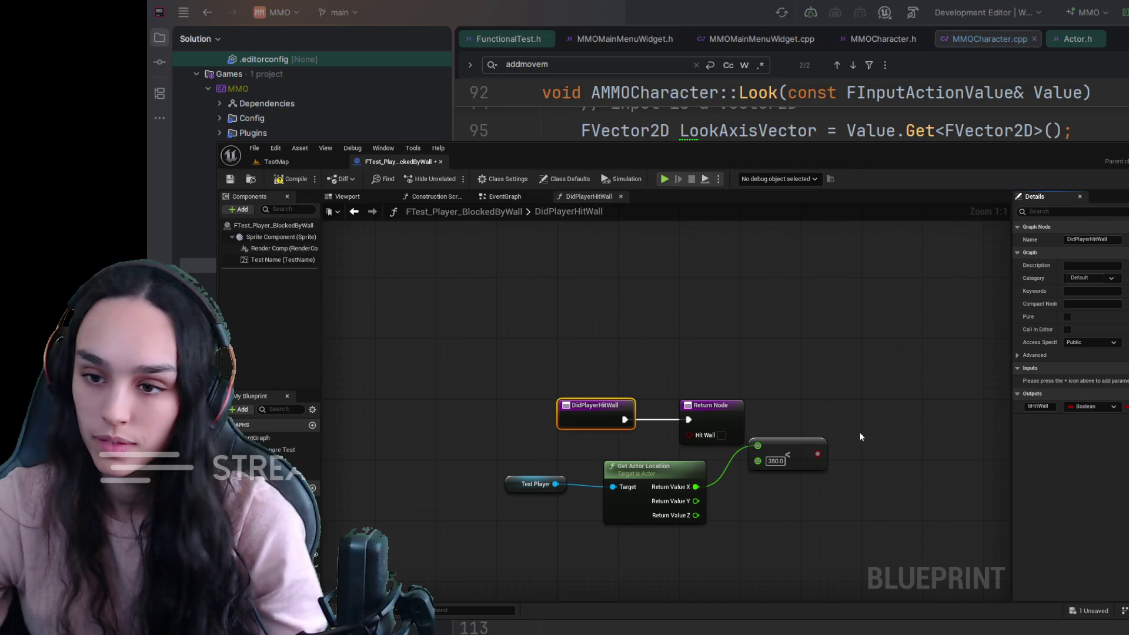
pyautogui.moveTo(738, 413); pyautogui.dragTo(805, 383)
pyautogui.moveTo(817, 453)
pyautogui.mouseDown()
pyautogui.moveTo(735, 426)
pyautogui.moveTo(757, 403)
pyautogui.mouseUp()
pyautogui.click(230, 179)
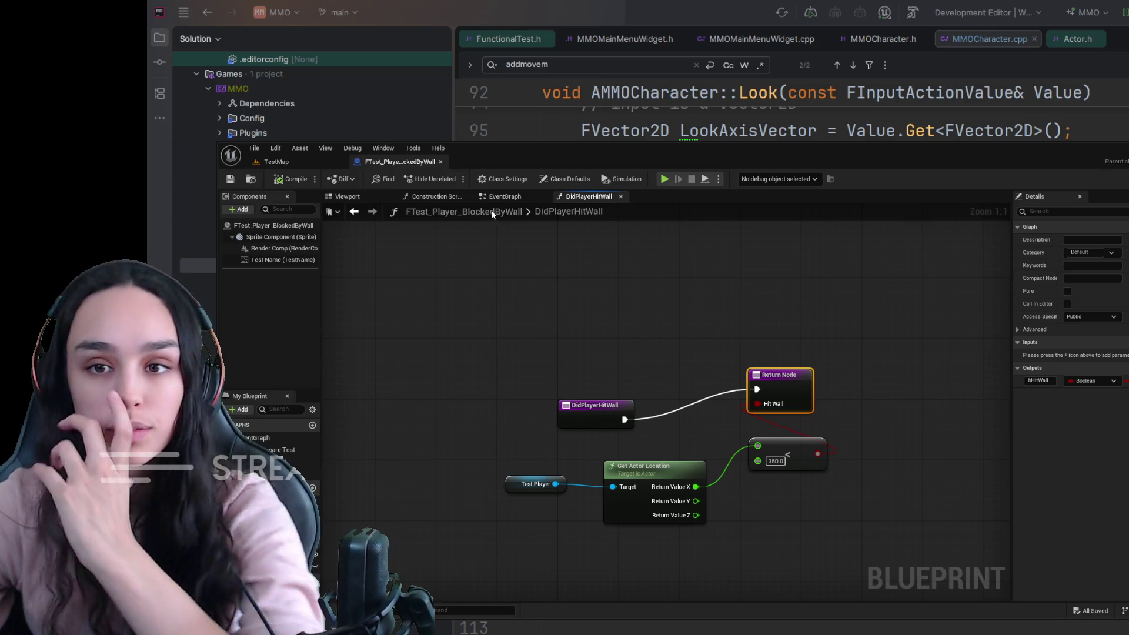
# Make DidPlayerHitWall pure and place a Did Player Hit Wall node in the event graph.
pyautogui.click(500, 197)
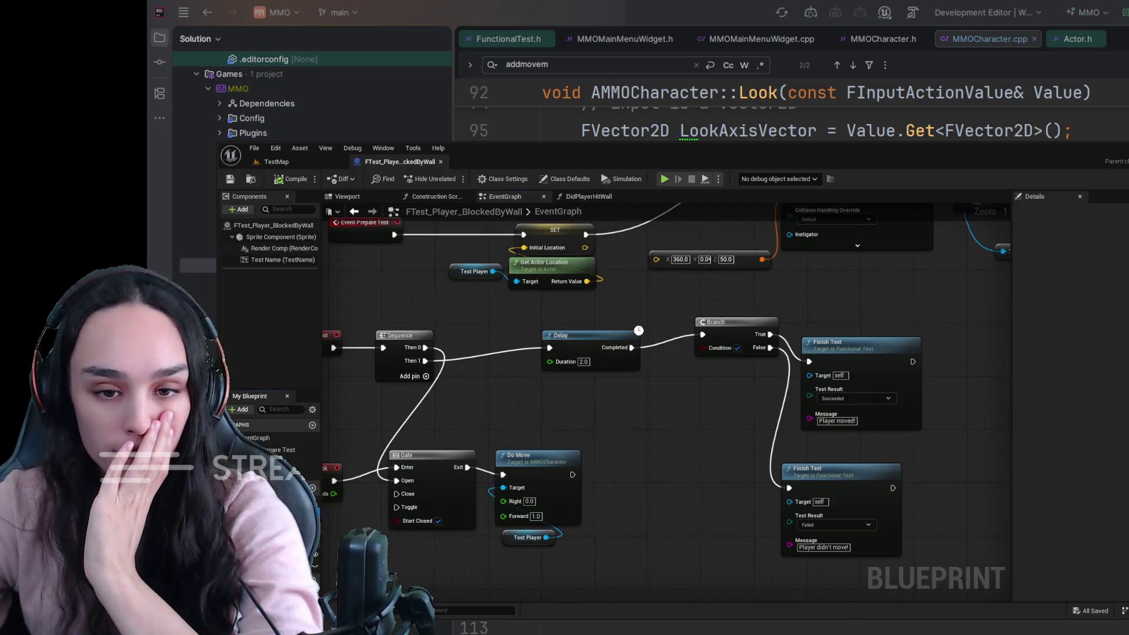
pyautogui.click(1069, 213)
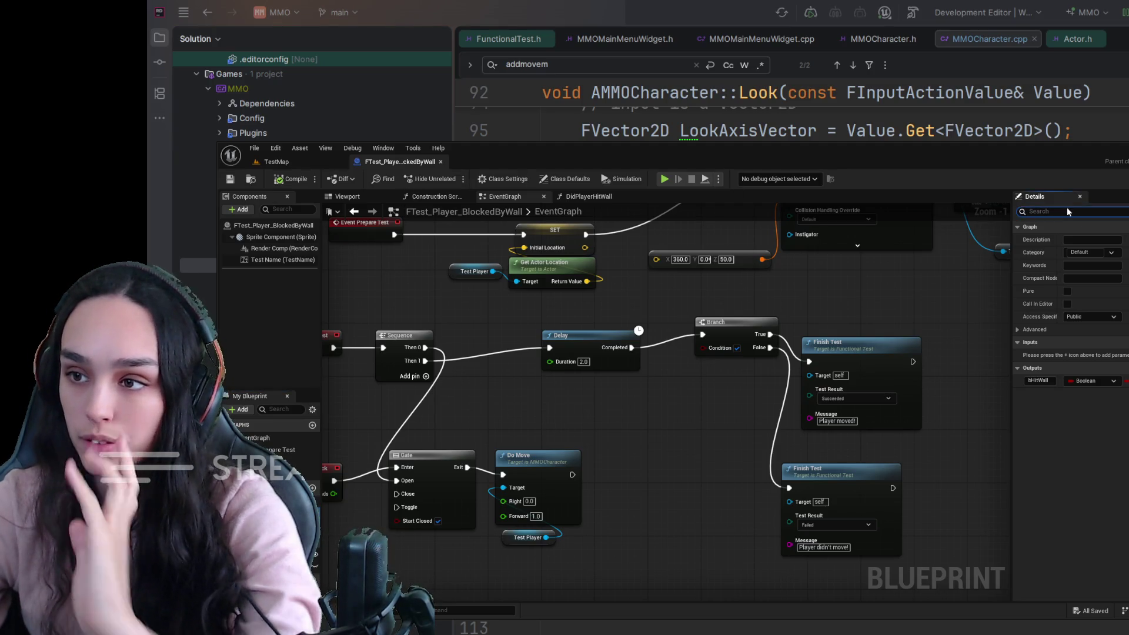
pyautogui.write('pu')
pyautogui.click(1067, 239)
pyautogui.moveTo(270, 473)
pyautogui.mouseDown()
pyautogui.moveTo(600, 427)
pyautogui.moveTo(669, 402)
pyautogui.moveTo(703, 347)
pyautogui.mouseUp()
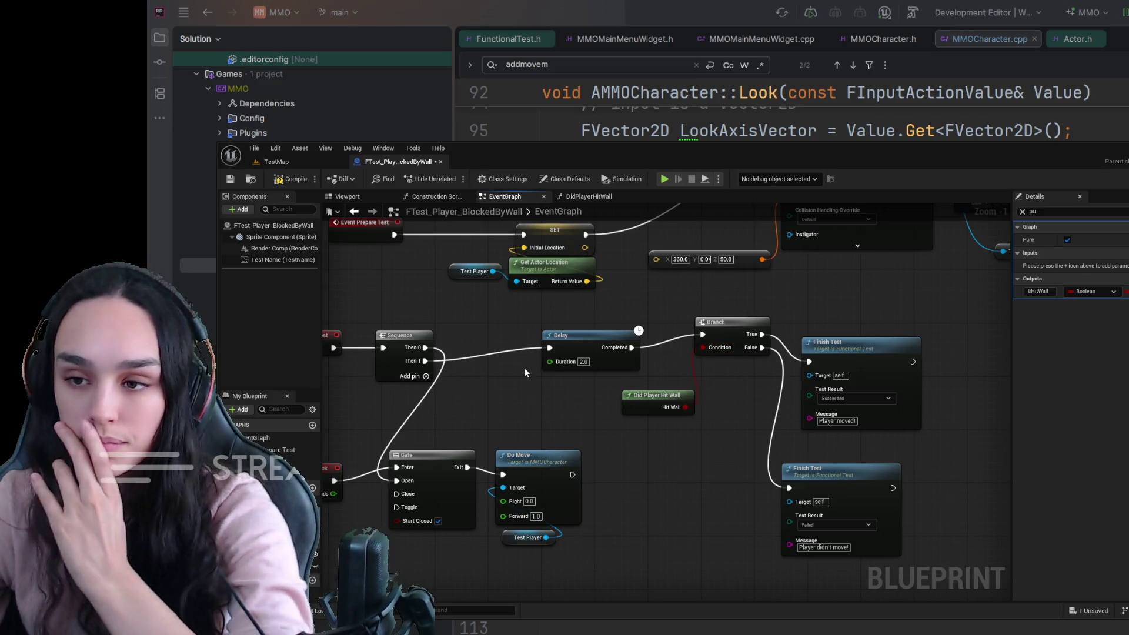
# Change the Finish Test messages to 'Player hit wall!' and 'Player didn't hit wall!'.
pyautogui.click(846, 421)
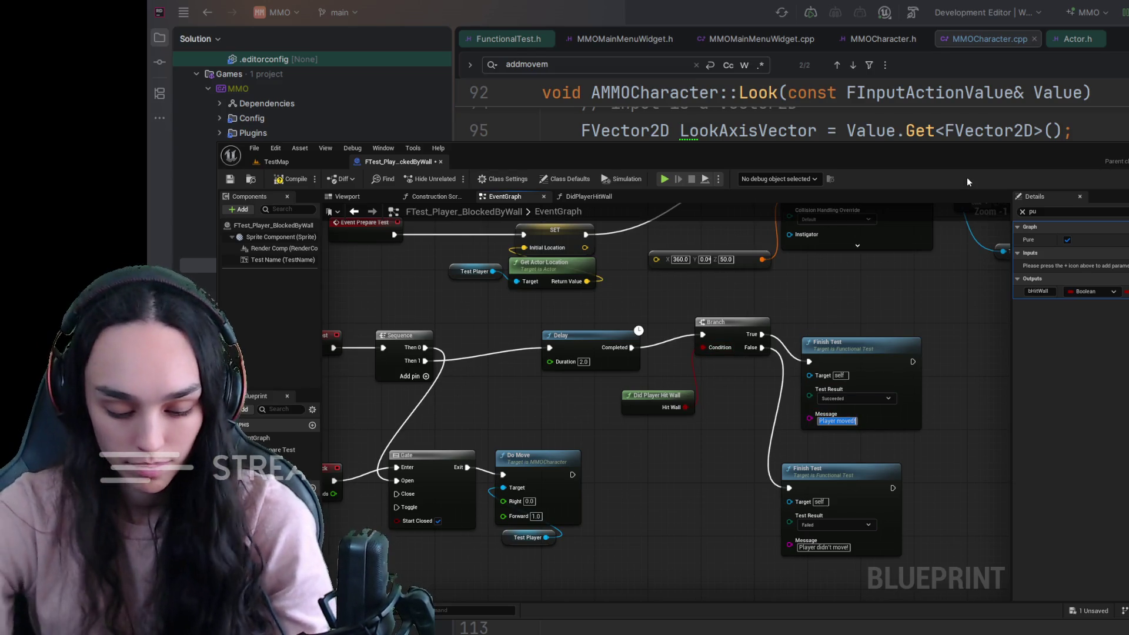
pyautogui.press('BackSpace')
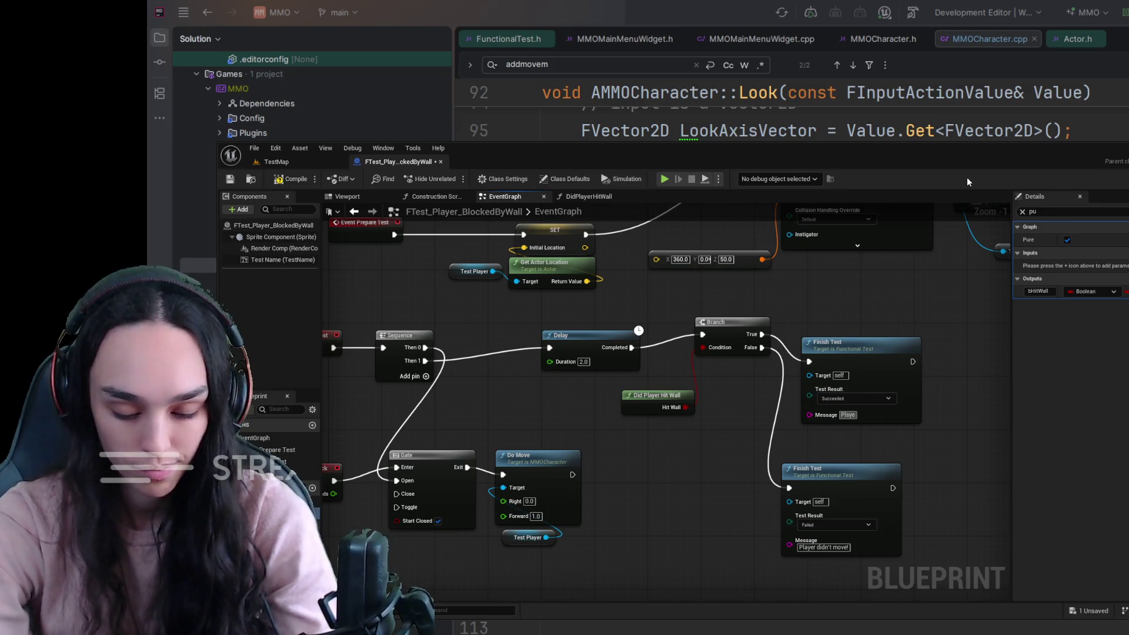
pyautogui.write('r hit wall')
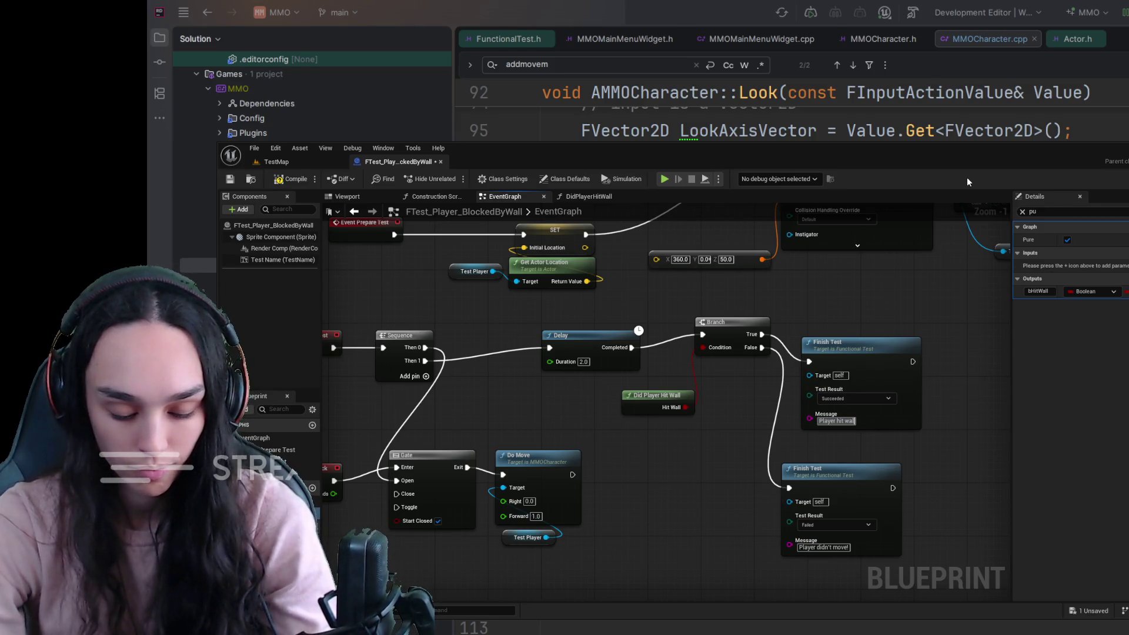
pyautogui.write('!')
pyautogui.press('Tab')
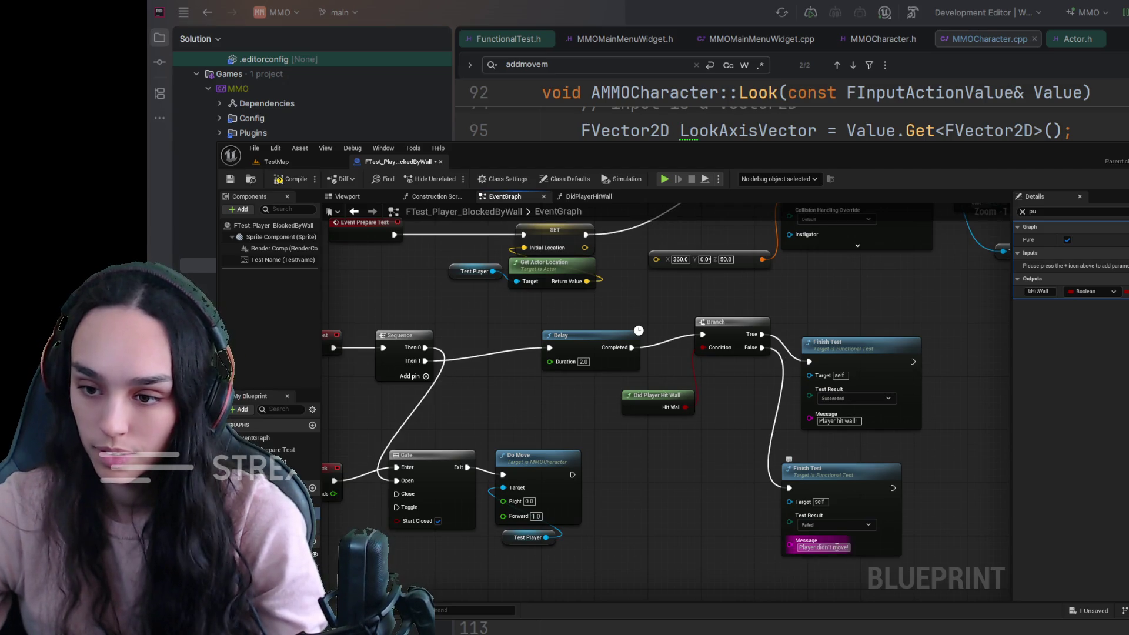
pyautogui.press('End')
pyautogui.press('BackSpace')
pyautogui.press('BackSpace')
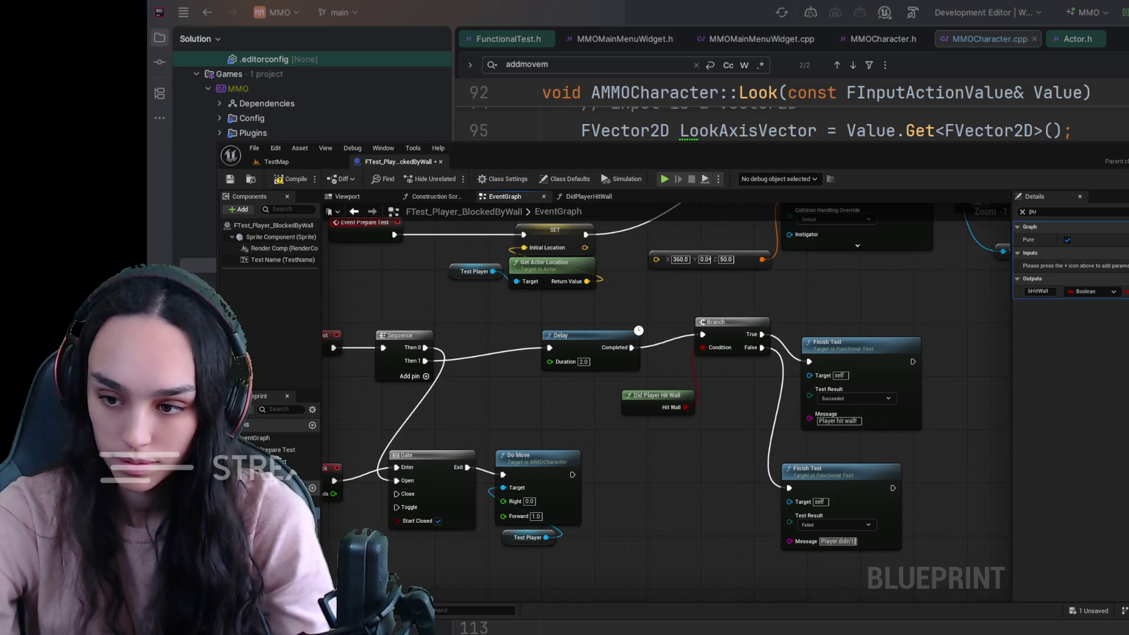
pyautogui.write(' hit wall!')
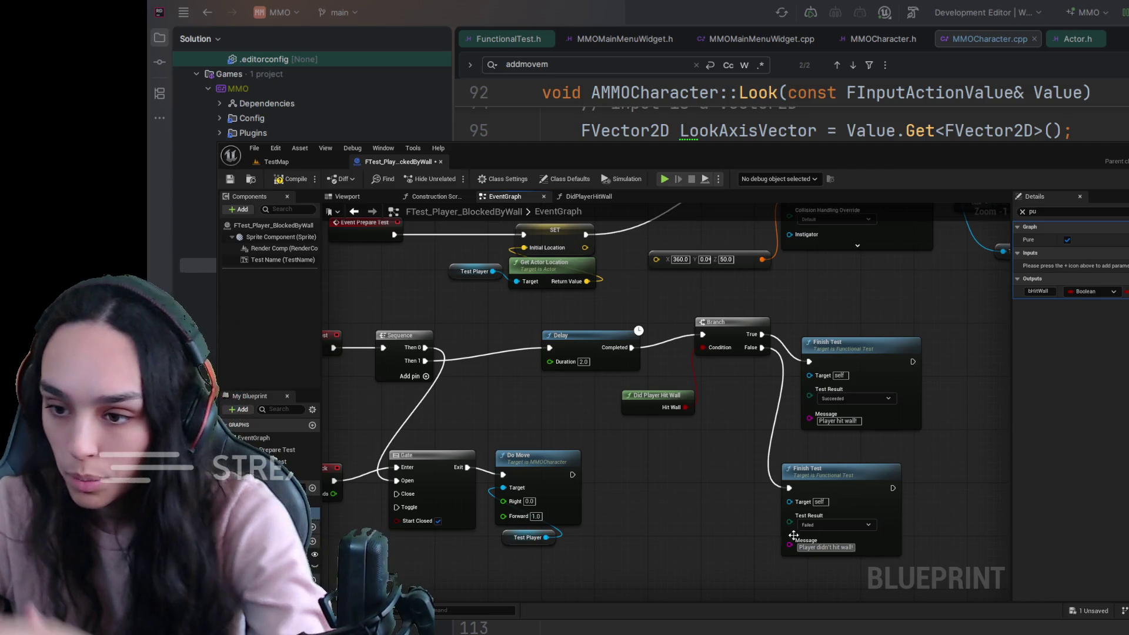
pyautogui.click(694, 521)
# Compile the BlockedByWall test Blueprint.
pyautogui.moveTo(689, 500)
pyautogui.mouseDown()
pyautogui.moveTo(733, 478)
pyautogui.moveTo(698, 532)
pyautogui.mouseUp()
pyautogui.click(278, 179)
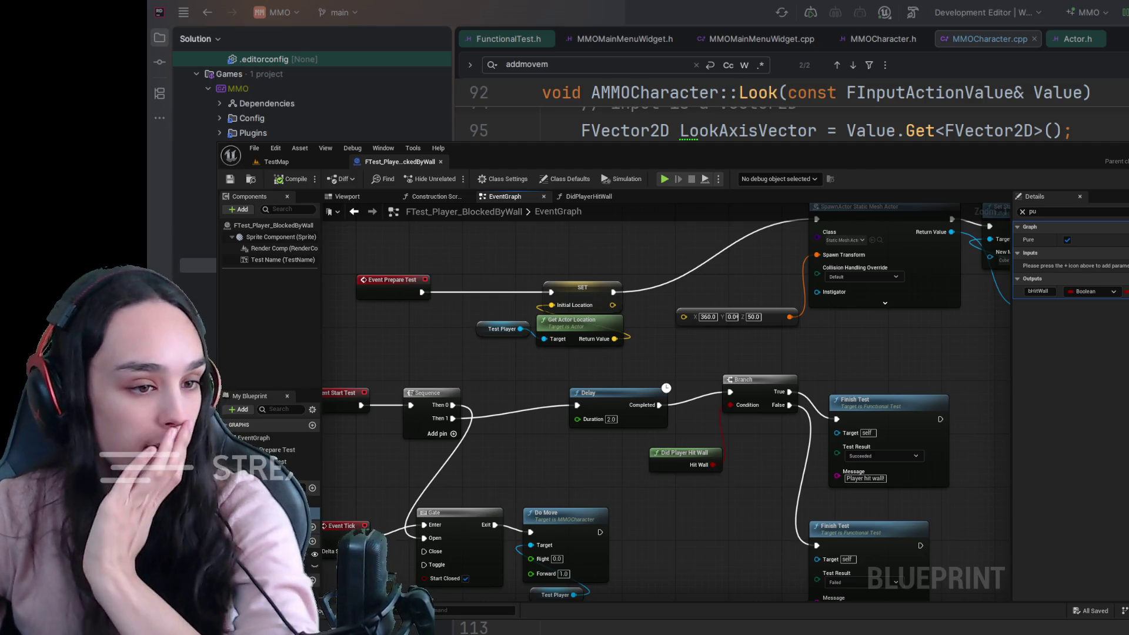
pyautogui.click(311, 162)
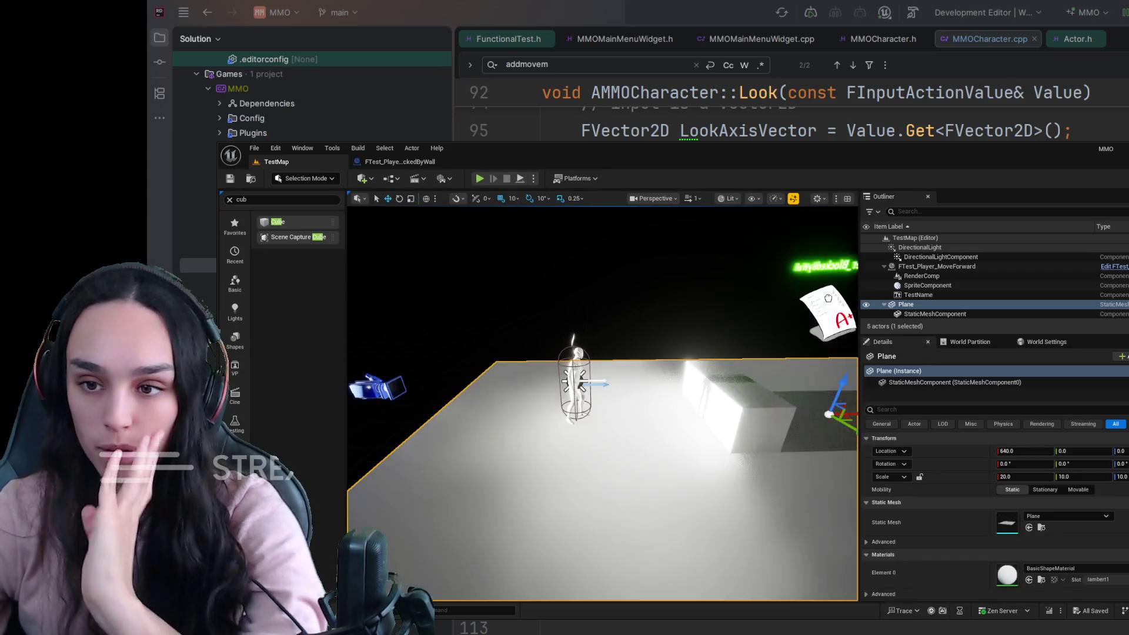
# Place an FTest_Player_BlockedByWall actor in TestMap, move it to Y -920, and save the level.
pyautogui.moveTo(827, 298); pyautogui.dragTo(830, 353)
pyautogui.press('f')
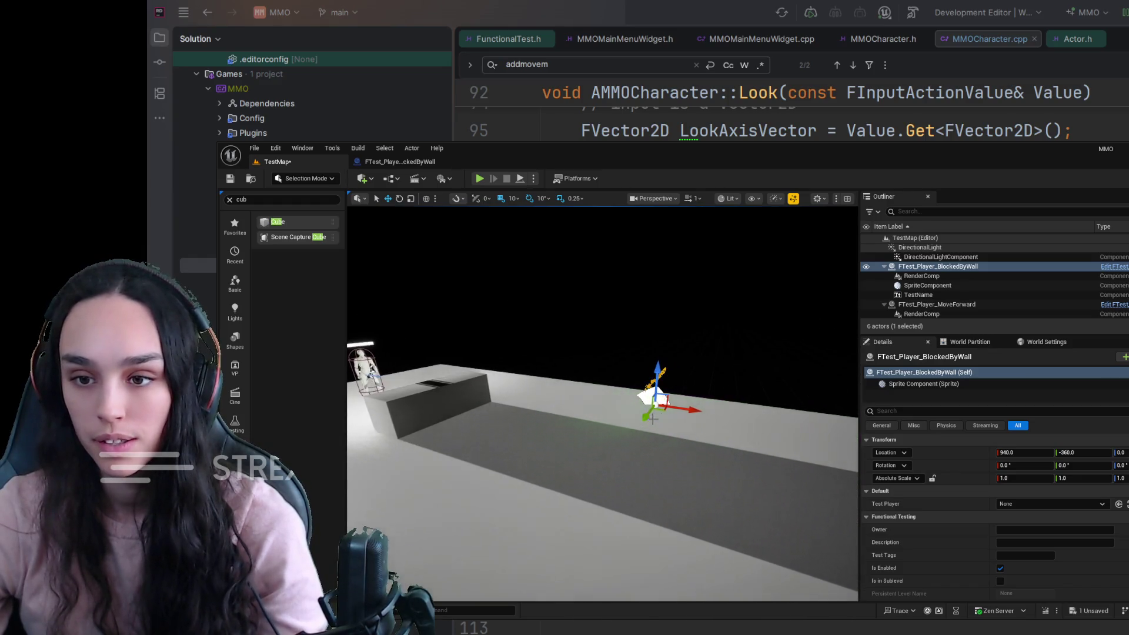
pyautogui.moveTo(649, 390); pyautogui.dragTo(682, 370)
pyautogui.moveTo(603, 405)
pyautogui.mouseDown()
pyautogui.moveTo(505, 423)
pyautogui.moveTo(529, 435)
pyautogui.moveTo(517, 411)
pyautogui.moveTo(588, 405)
pyautogui.moveTo(393, 389)
pyautogui.mouseUp()
pyautogui.press('f')
pyautogui.click(230, 178)
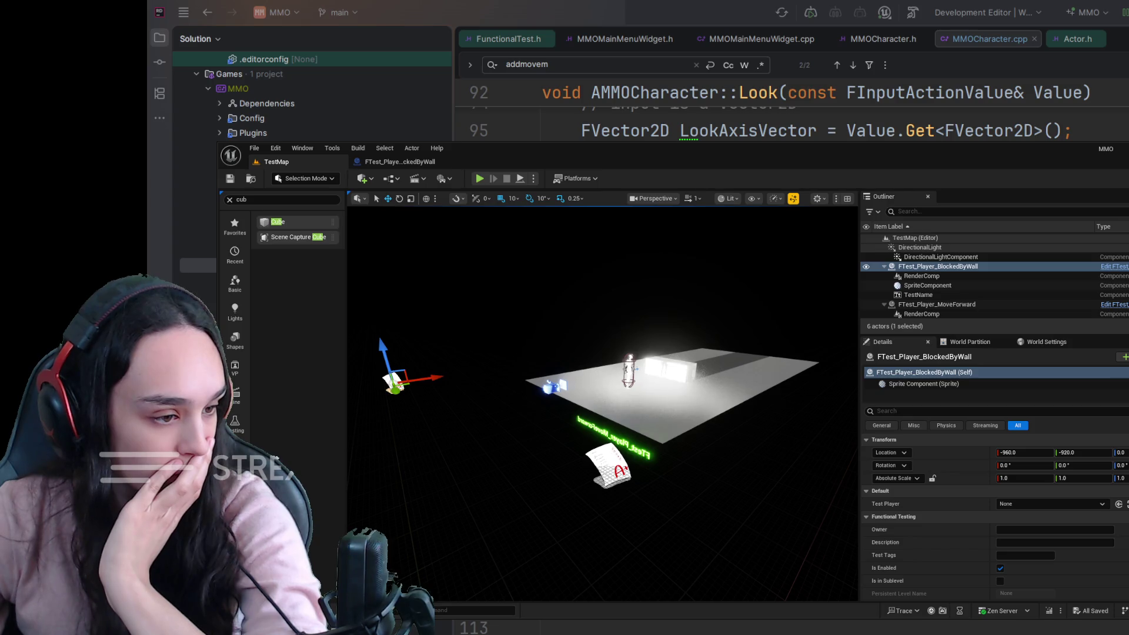
pyautogui.press('f')
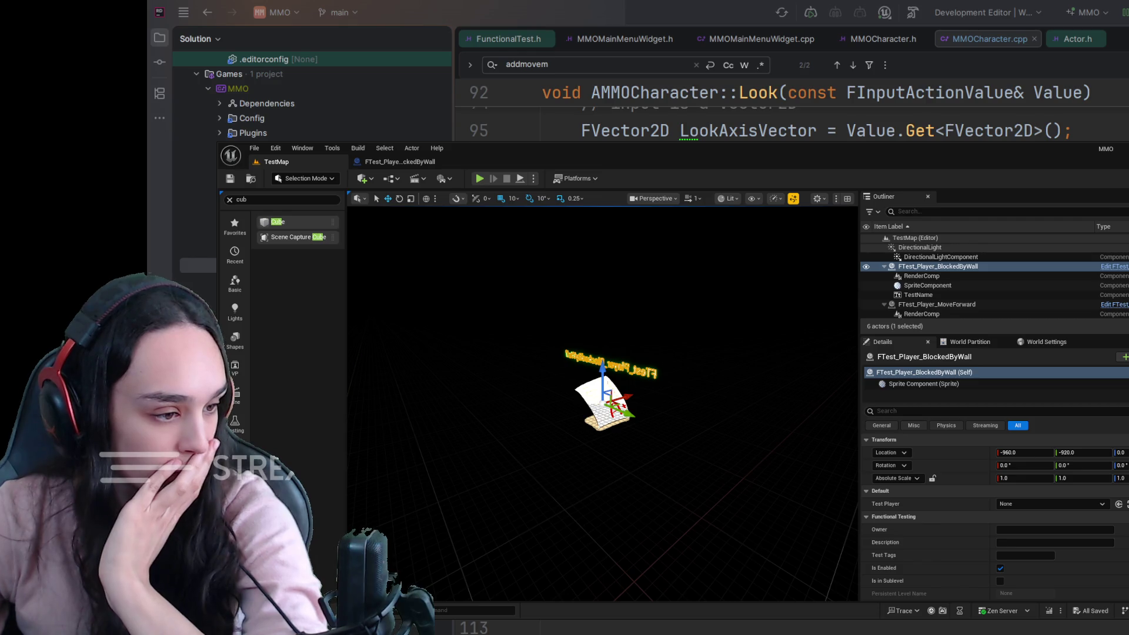
pyautogui.hotkey('alt', 'p')
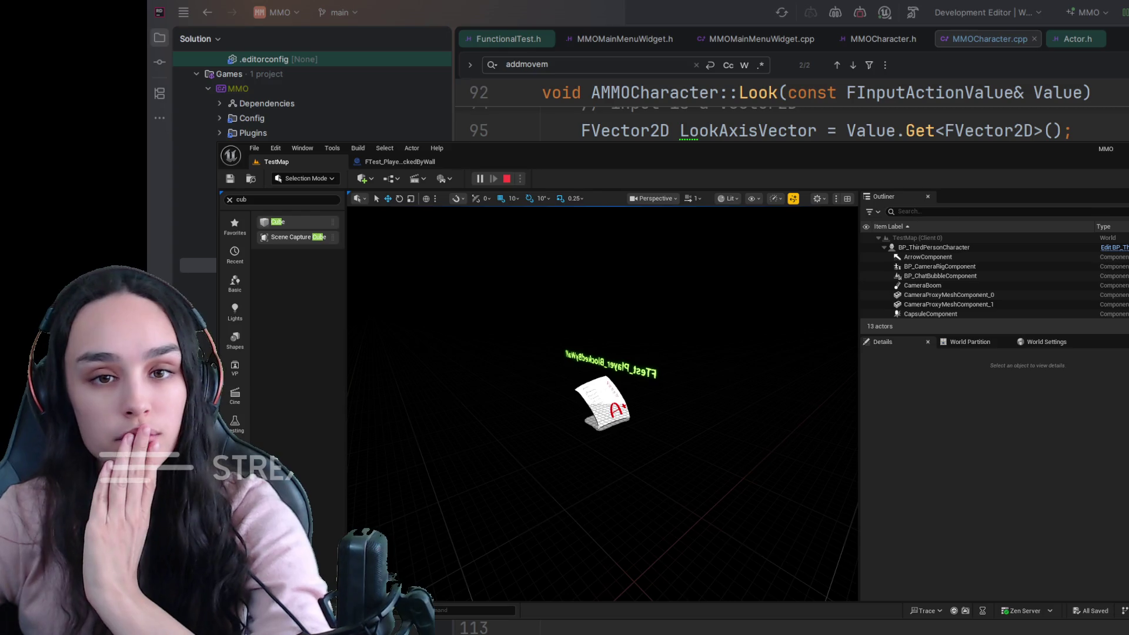
pyautogui.press('Escape')
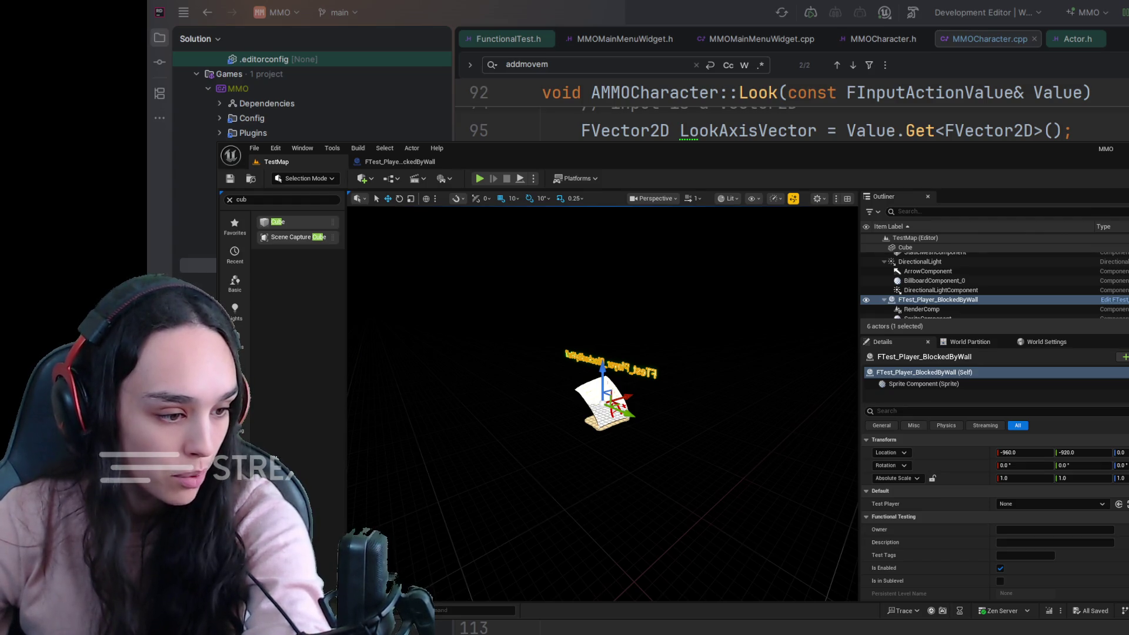
pyautogui.click(371, 162)
pyautogui.click(308, 163)
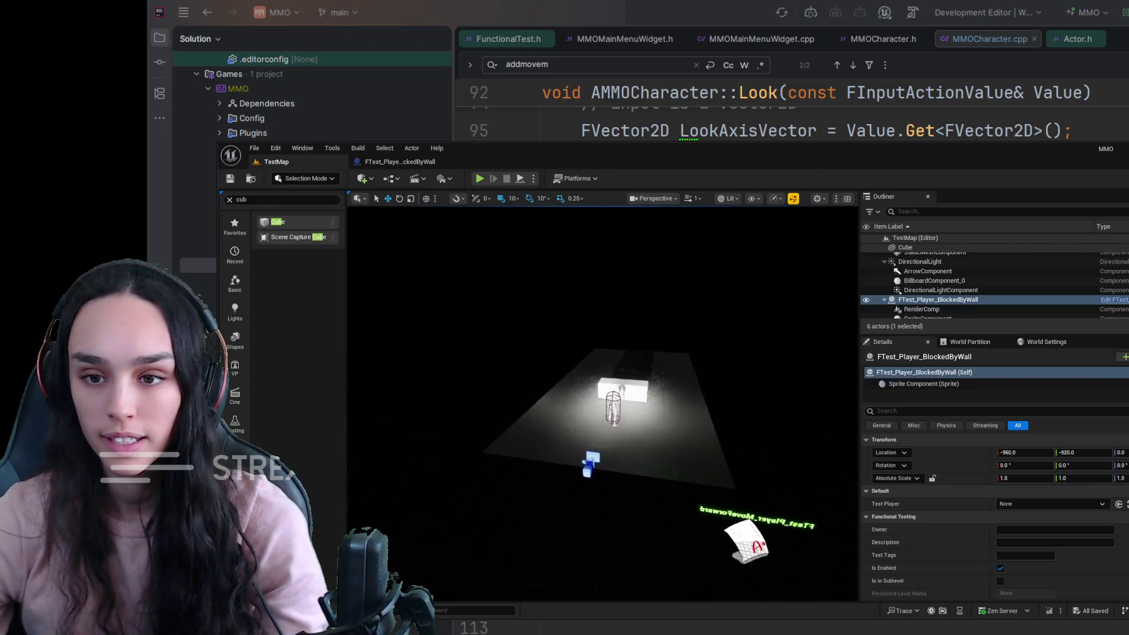
# Delete the wall cube from TestMap and save the level.
pyautogui.click(596, 382)
pyautogui.press('Delete')
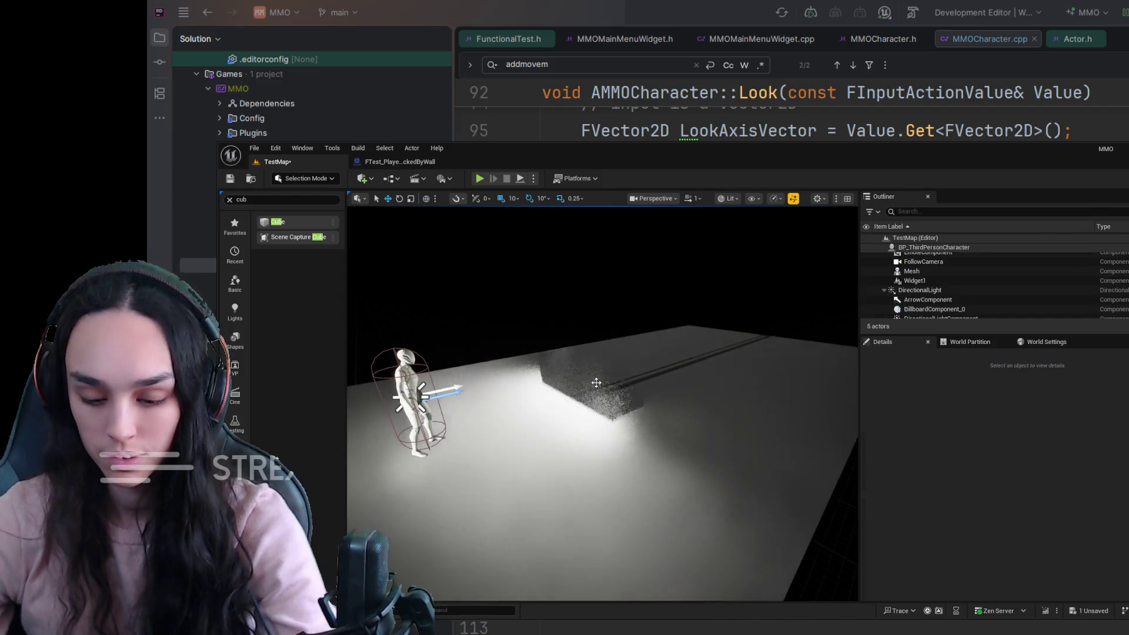
pyautogui.click(229, 179)
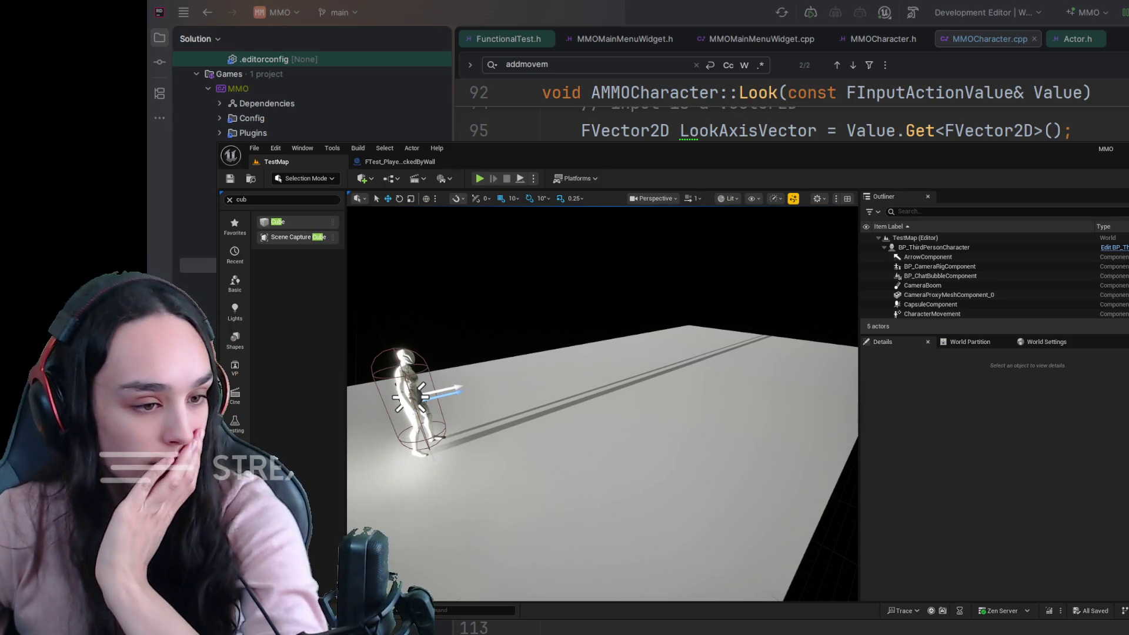
# Glance at the BlockedByWall Blueprint, then reselect the BlockedByWall test actor in TestMap.
pyautogui.click(393, 161)
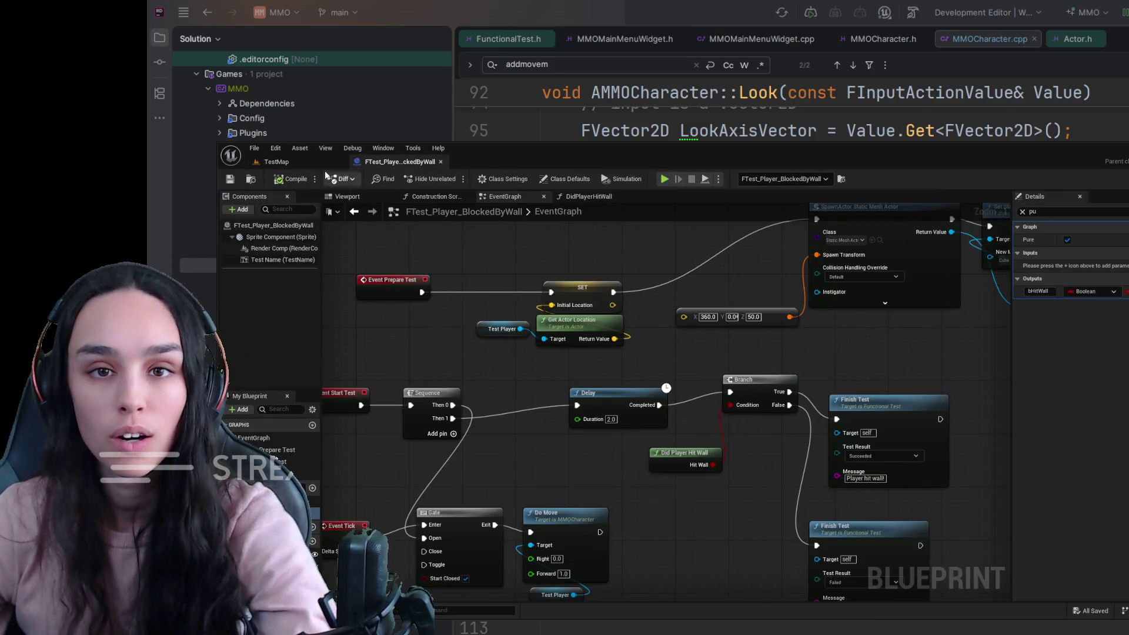
pyautogui.click(271, 161)
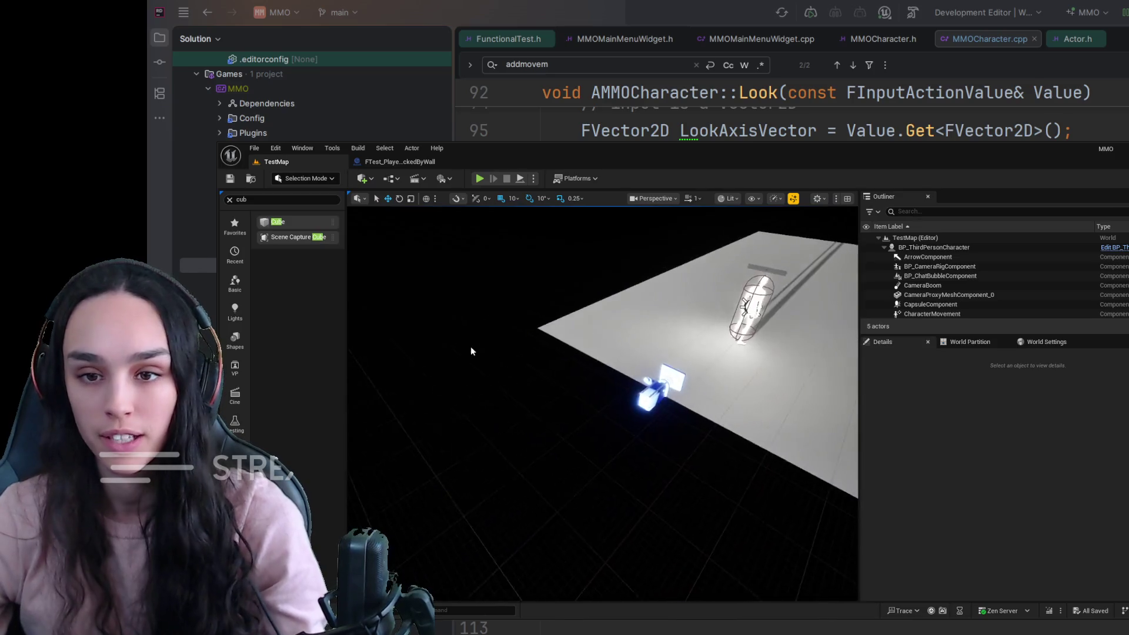
pyautogui.moveTo(492, 463); pyautogui.dragTo(415, 466)
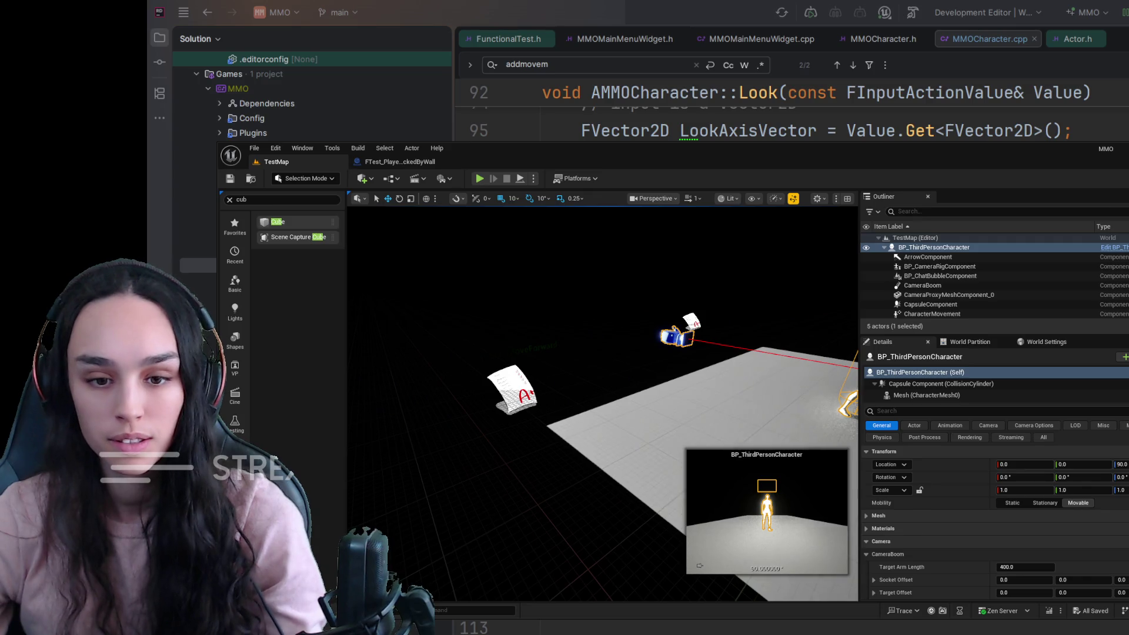
pyautogui.hotkey('ctrl', 'space')
pyautogui.hotkey('ctrl', 'space')
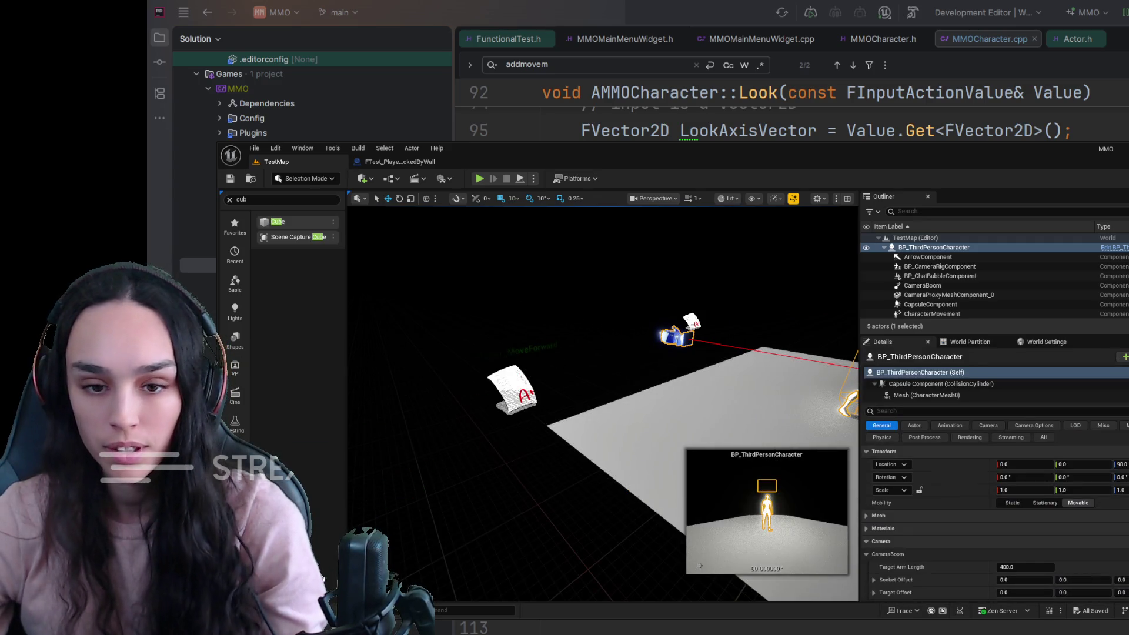
pyautogui.click(692, 321)
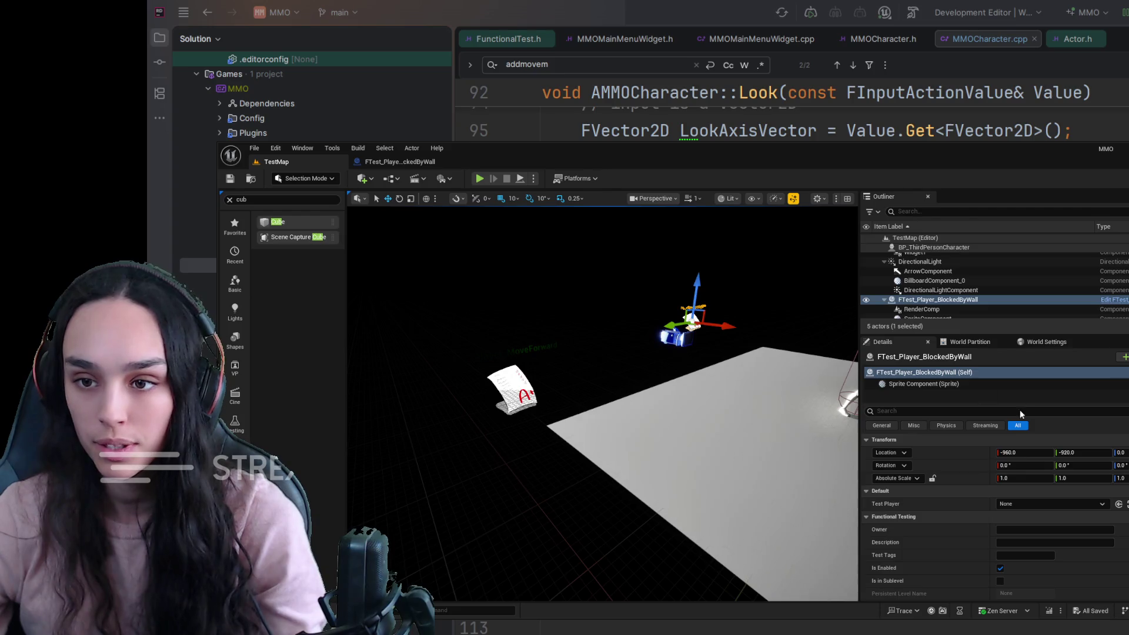
# Filter Details by 'pla', set Test Player to BP_ThirdPersonCharacter, save, and start playing.
pyautogui.click(949, 410)
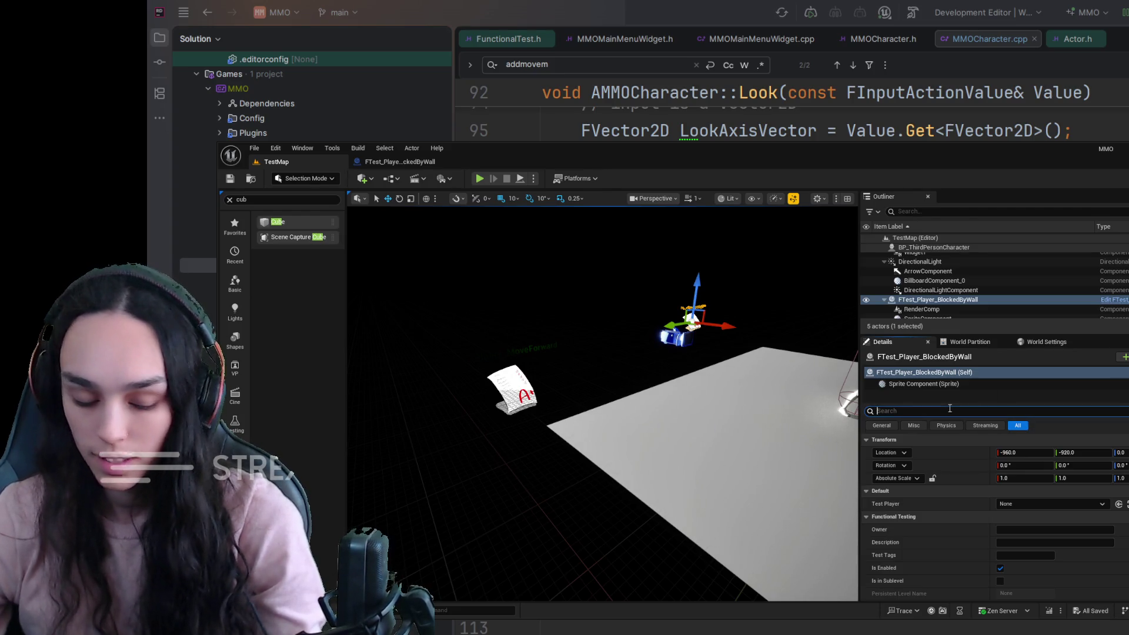
pyautogui.write('char')
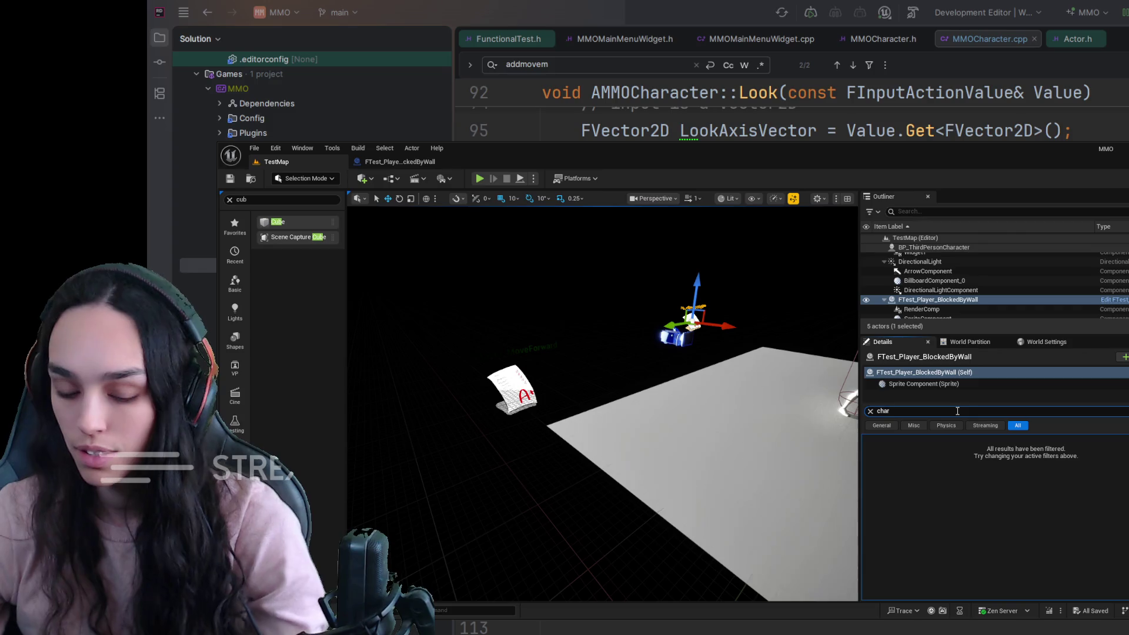
pyautogui.press('BackSpace')
pyautogui.press('BackSpace')
pyautogui.press('BackSpace')
pyautogui.write('pla')
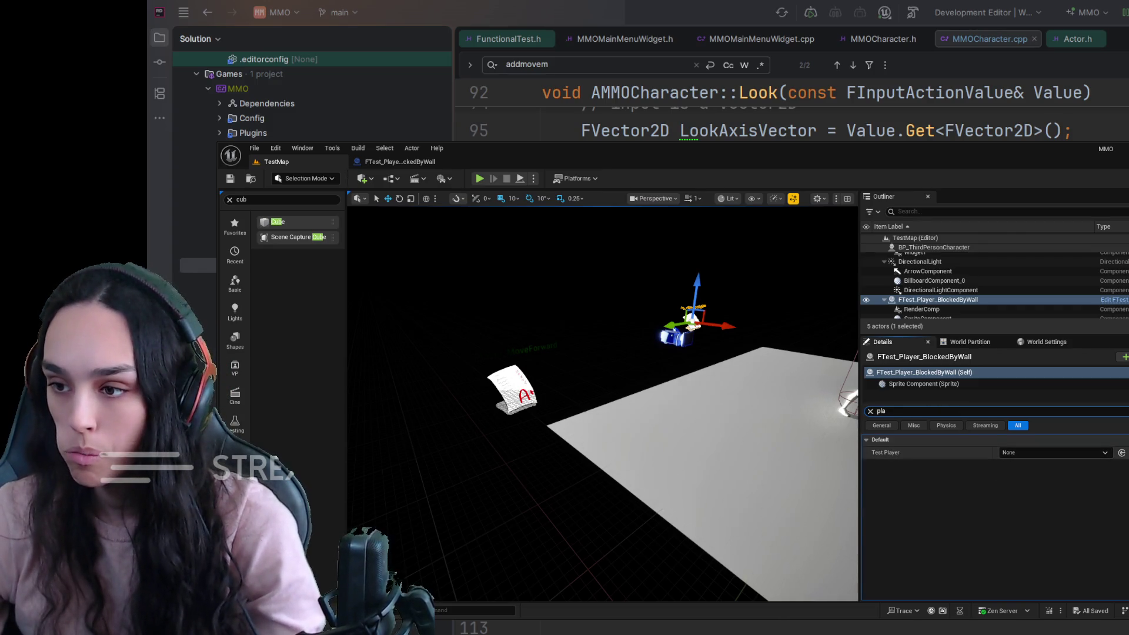
pyautogui.click(1120, 452)
pyautogui.click(675, 336)
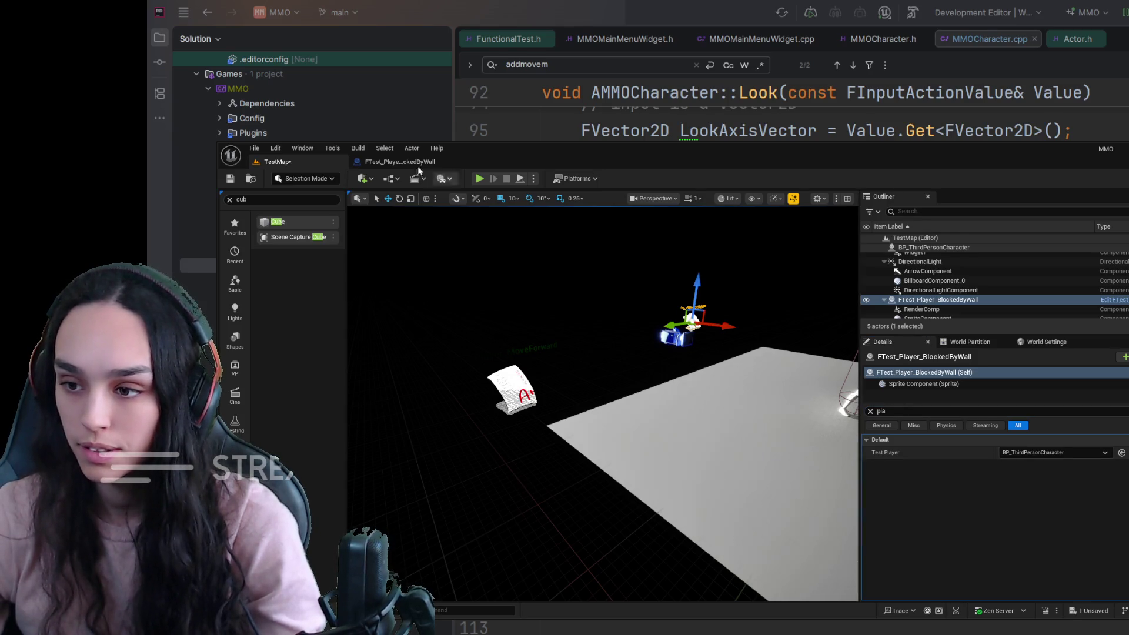
pyautogui.click(230, 178)
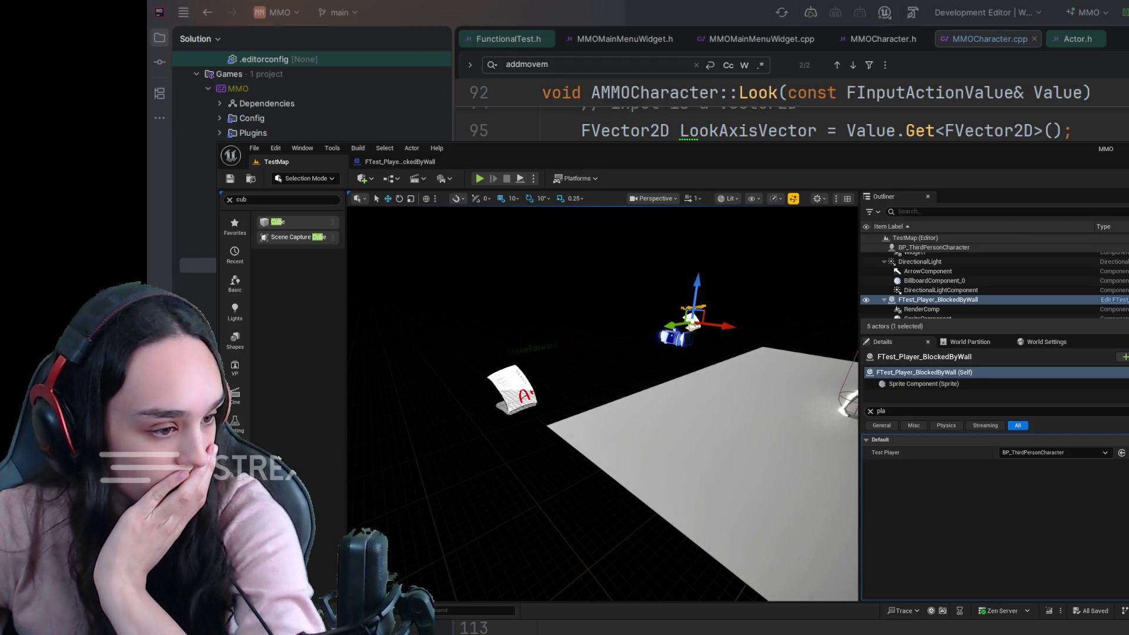
pyautogui.hotkey('alt', 'p')
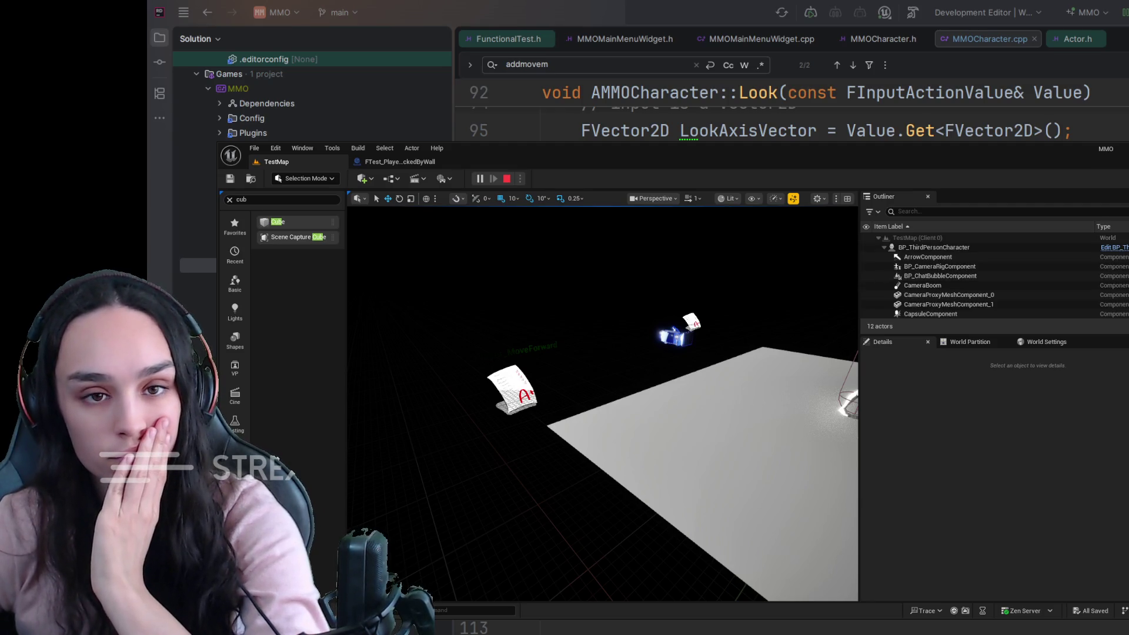
# Stop the play session, rerun the test once, then view the BlockedByWall event graph's upper nodes.
pyautogui.press('Escape')
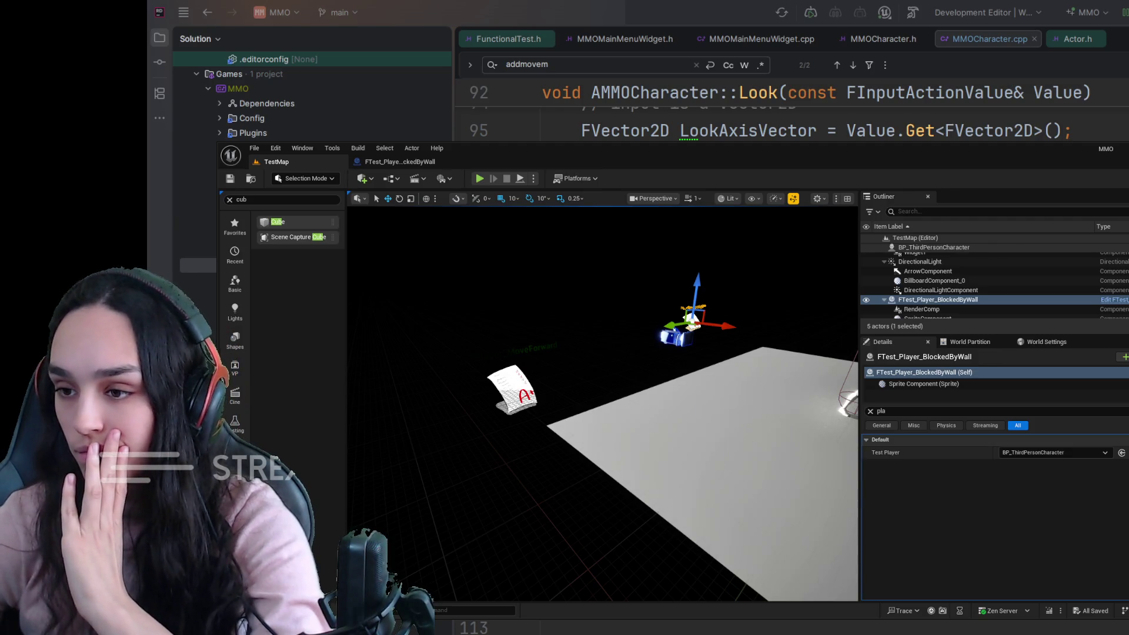
pyautogui.moveTo(712, 459); pyautogui.dragTo(712, 460)
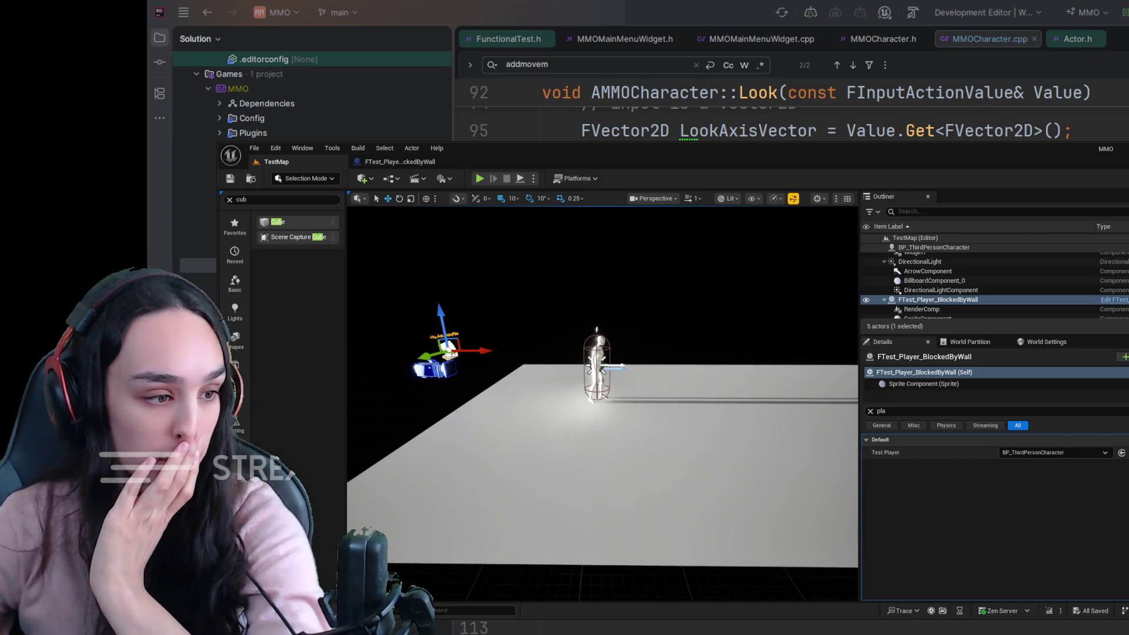
pyautogui.hotkey('alt', 'p')
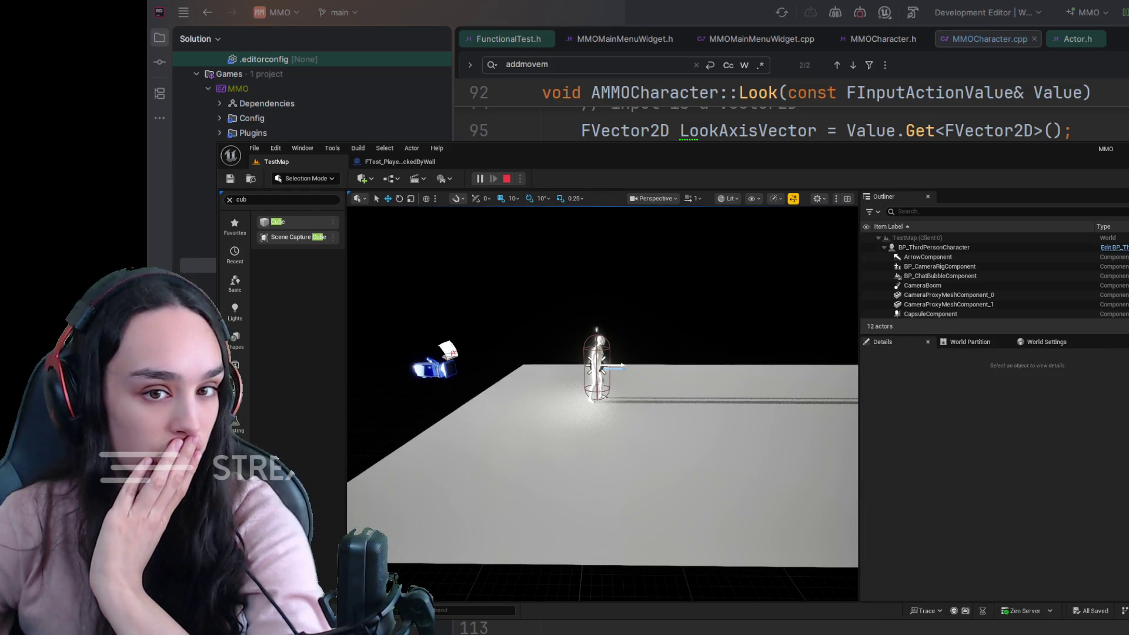
pyautogui.press('Escape')
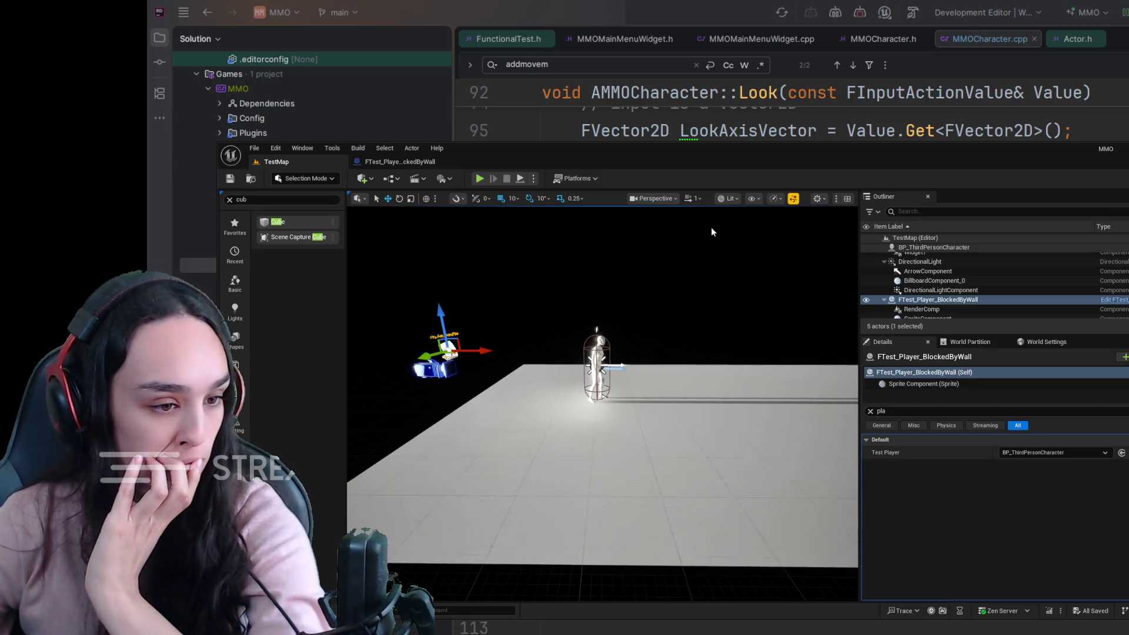
pyautogui.click(406, 161)
pyautogui.moveTo(771, 491)
pyautogui.mouseDown()
pyautogui.moveTo(758, 511)
pyautogui.moveTo(844, 466)
pyautogui.moveTo(841, 411)
pyautogui.mouseUp()
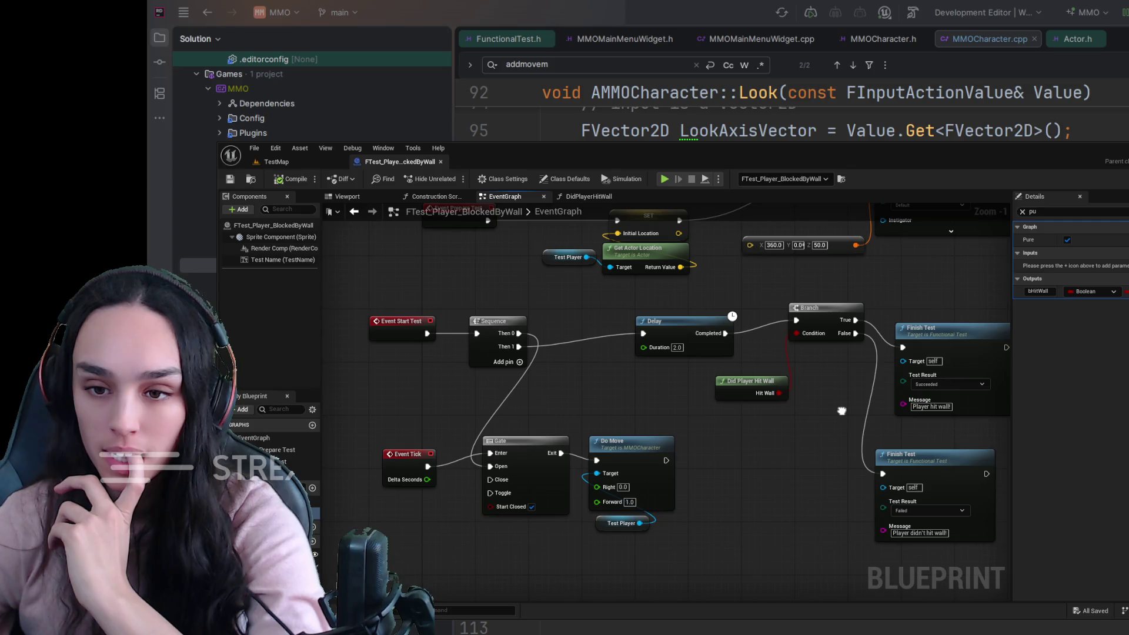
# Select the FTest_Player_MoveForward test actor in TestMap and open its Blueprint via Ctrl+B.
pyautogui.moveTo(841, 410)
pyautogui.mouseDown()
pyautogui.moveTo(837, 392)
pyautogui.moveTo(819, 414)
pyautogui.mouseUp()
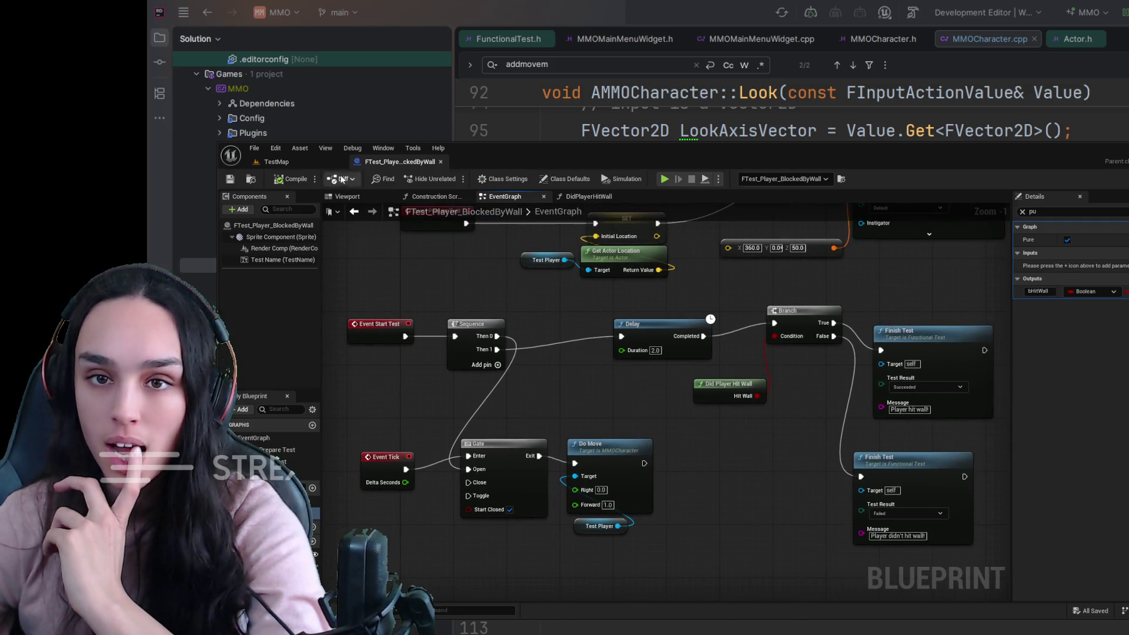
pyautogui.click(276, 162)
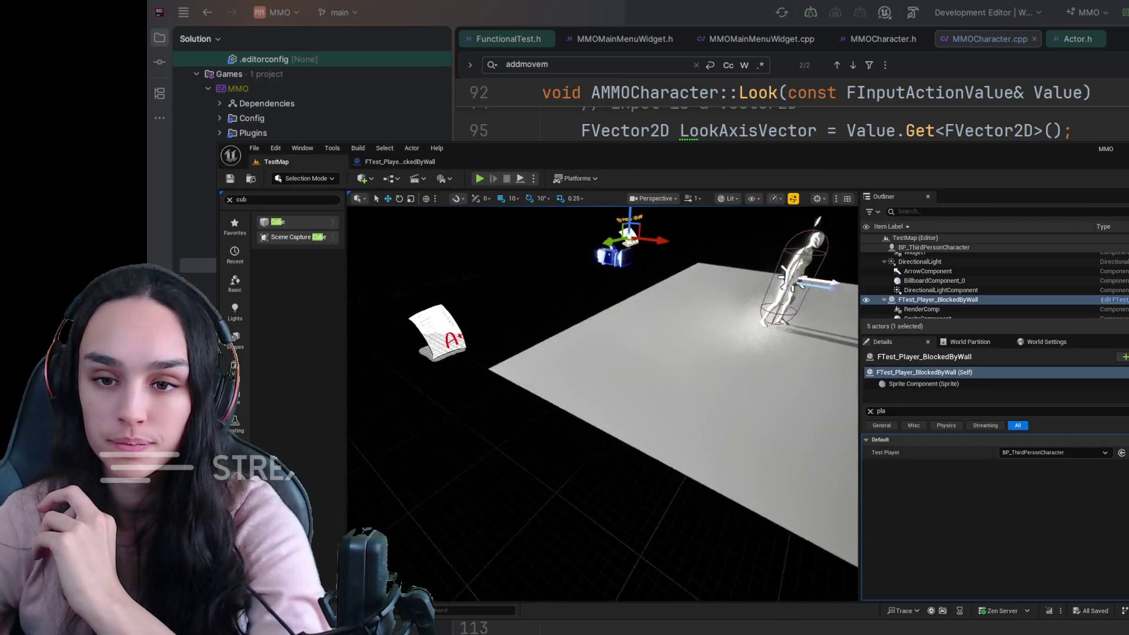
pyautogui.click(464, 355)
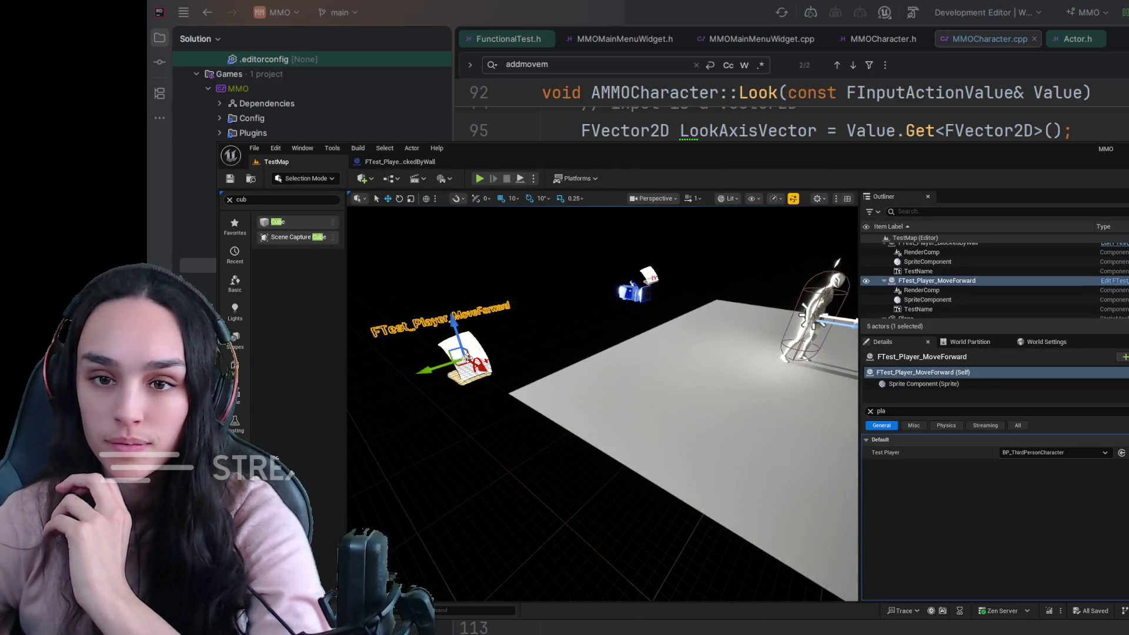
pyautogui.hotkey('ctrl', 'b')
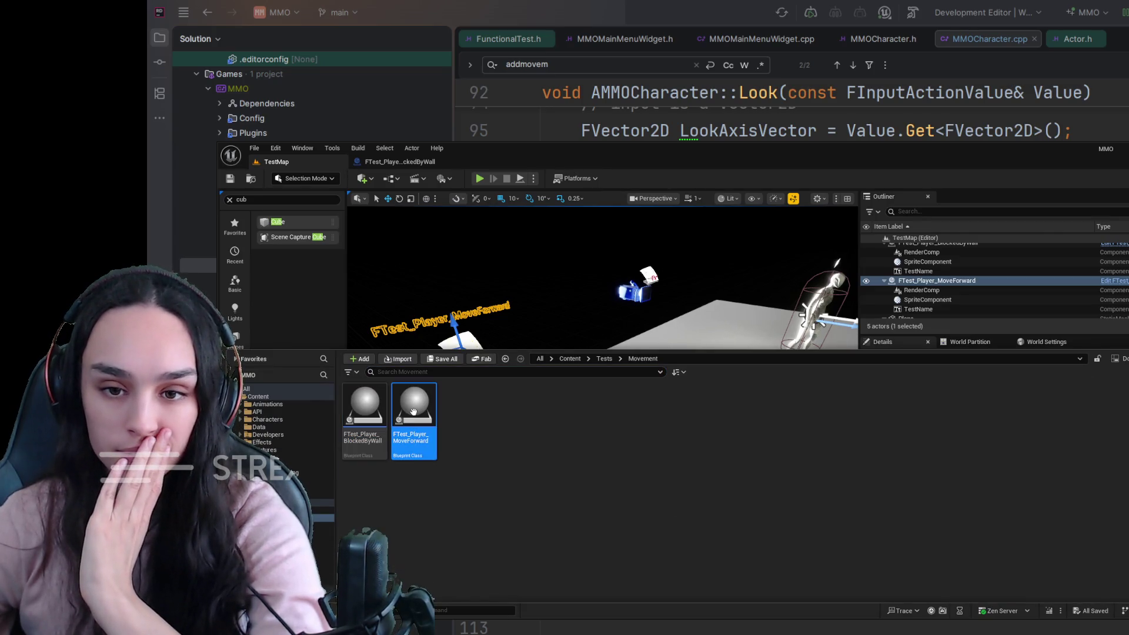
pyautogui.doubleClick(414, 412)
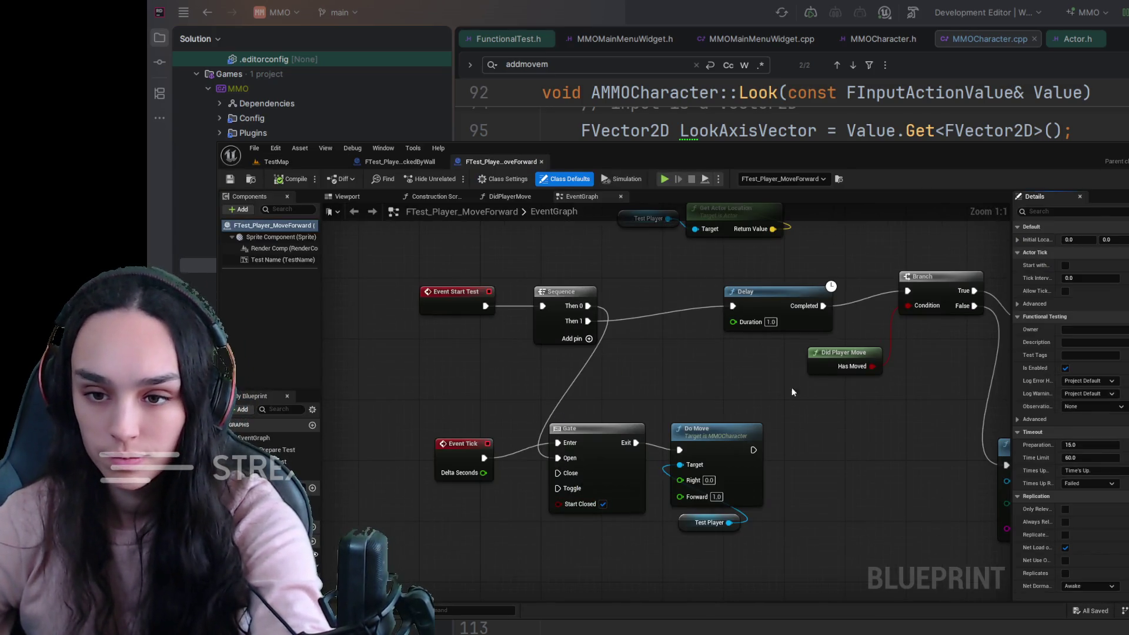
# Look over the whole MoveForward logic, then return to the BlockedByWall event graph.
pyautogui.moveTo(791, 391); pyautogui.dragTo(703, 489)
pyautogui.moveTo(719, 518)
pyautogui.mouseDown()
pyautogui.moveTo(673, 505)
pyautogui.moveTo(699, 468)
pyautogui.mouseUp()
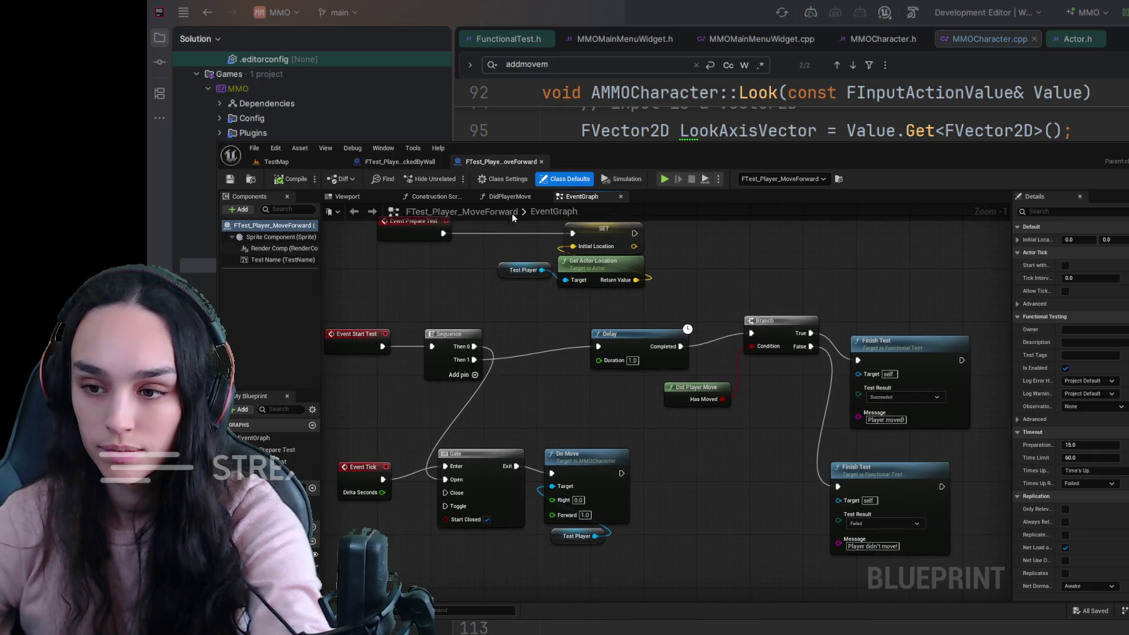
pyautogui.click(400, 162)
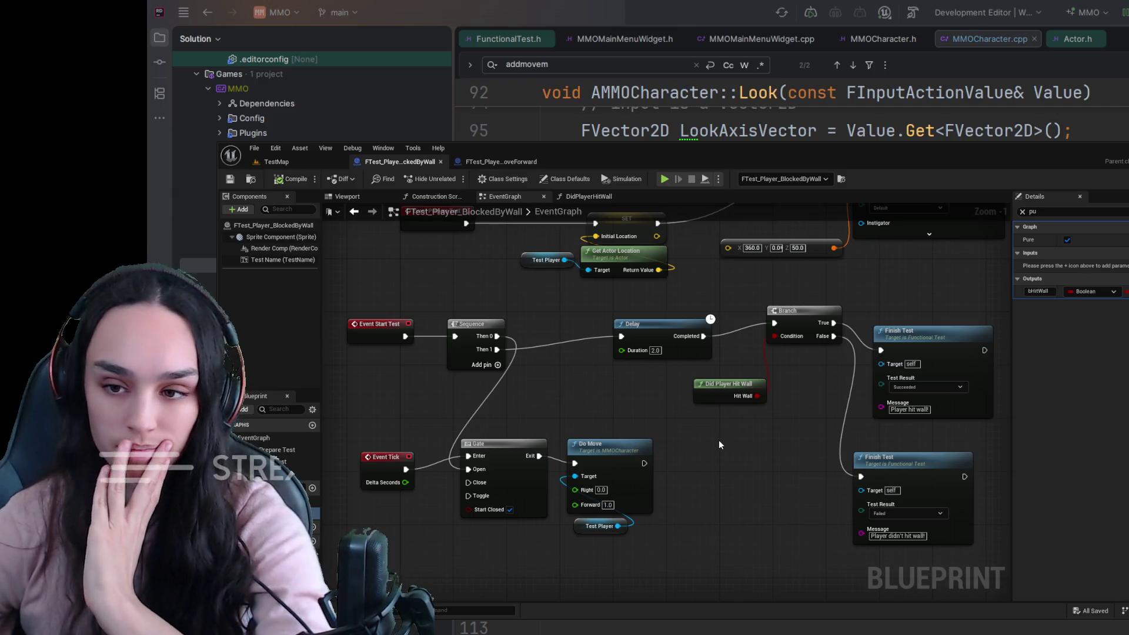
pyautogui.moveTo(717, 442)
pyautogui.mouseDown()
pyautogui.moveTo(673, 542)
pyautogui.moveTo(497, 522)
pyautogui.moveTo(799, 461)
pyautogui.moveTo(698, 471)
pyautogui.moveTo(952, 445)
pyautogui.mouseUp()
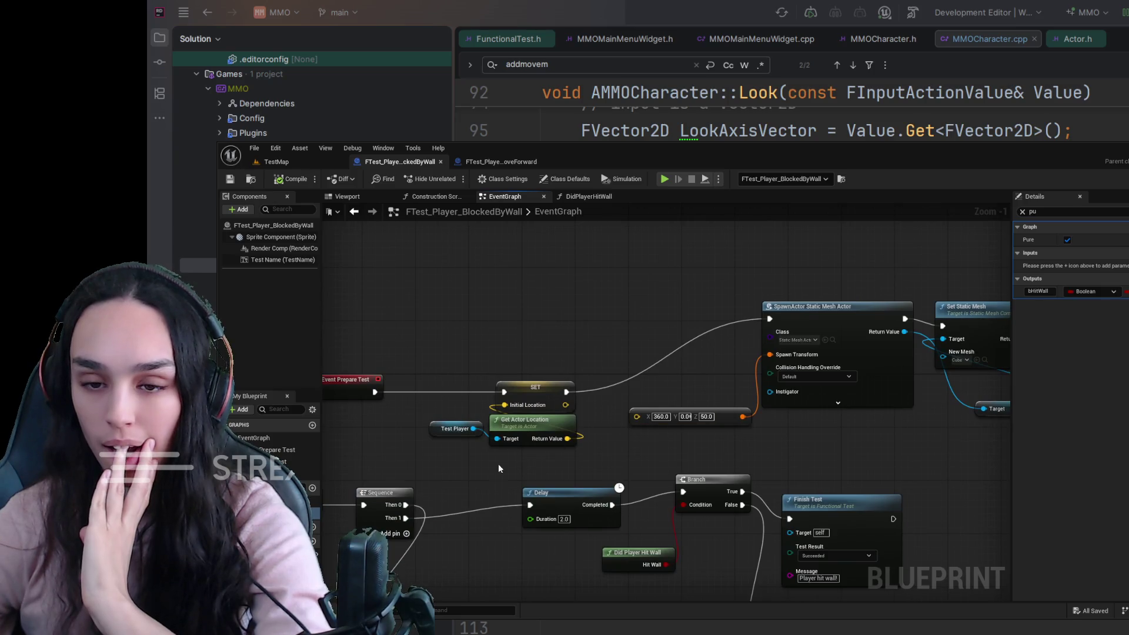
pyautogui.moveTo(498, 468); pyautogui.dragTo(552, 447)
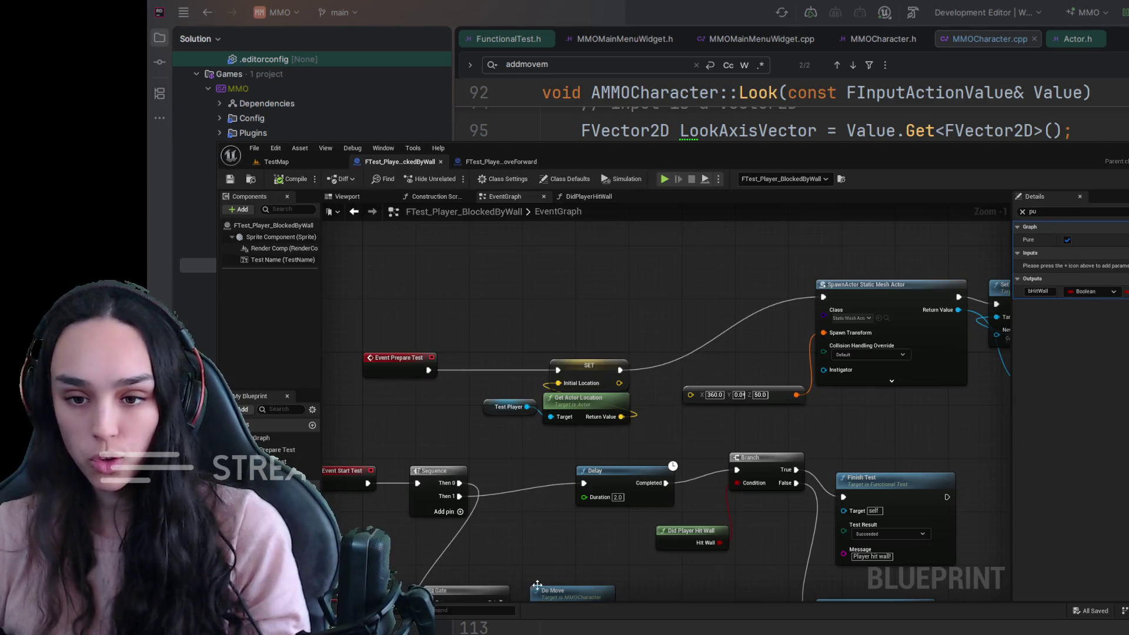
pyautogui.moveTo(646, 446)
pyautogui.mouseDown()
pyautogui.moveTo(587, 476)
pyautogui.moveTo(584, 434)
pyautogui.mouseUp()
# Add a Set Mobility node from SpawnActor's Return Value and set it to Movable.
pyautogui.moveTo(631, 382)
pyautogui.mouseDown()
pyautogui.moveTo(661, 353)
pyautogui.moveTo(671, 298)
pyautogui.mouseUp()
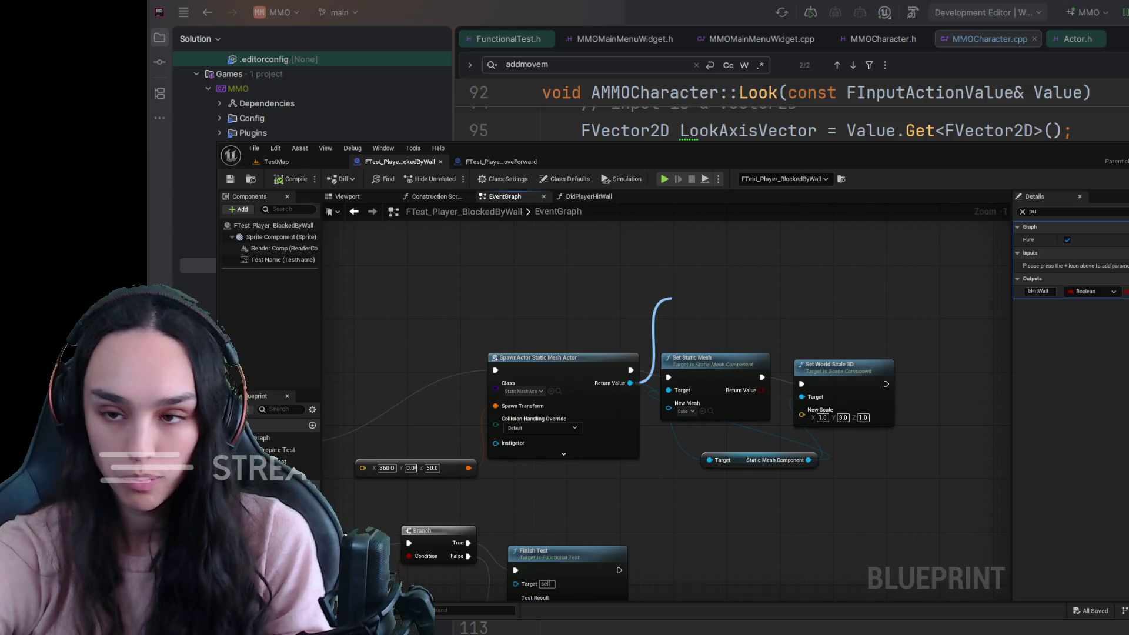
pyautogui.hotkey('ctrl', 'v')
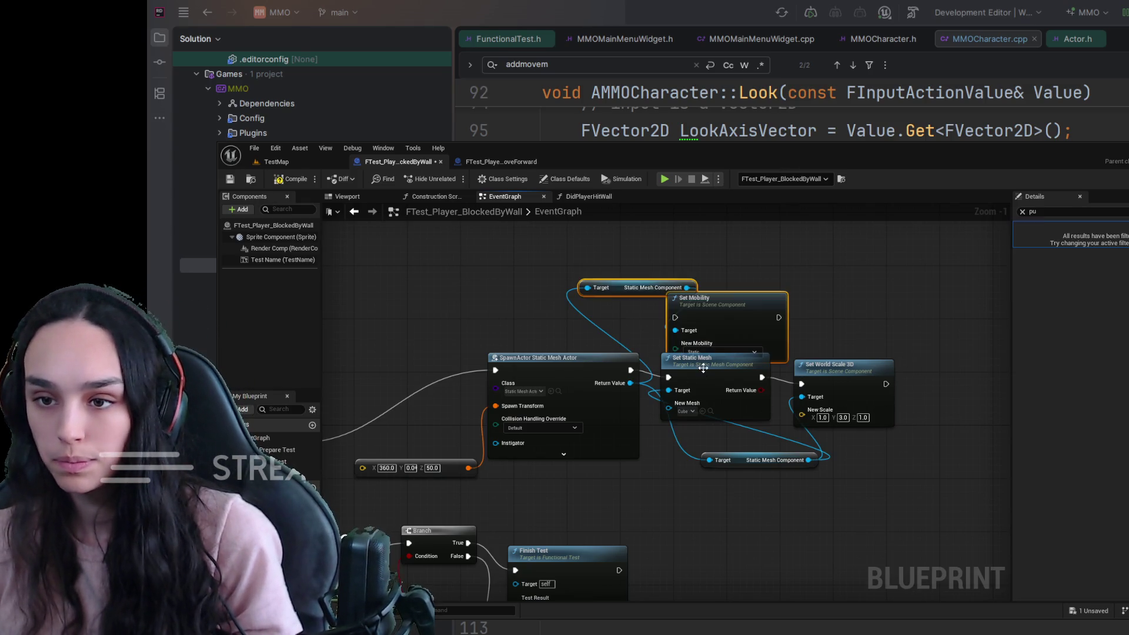
pyautogui.moveTo(732, 311)
pyautogui.mouseDown()
pyautogui.moveTo(766, 265)
pyautogui.moveTo(759, 271)
pyautogui.mouseUp()
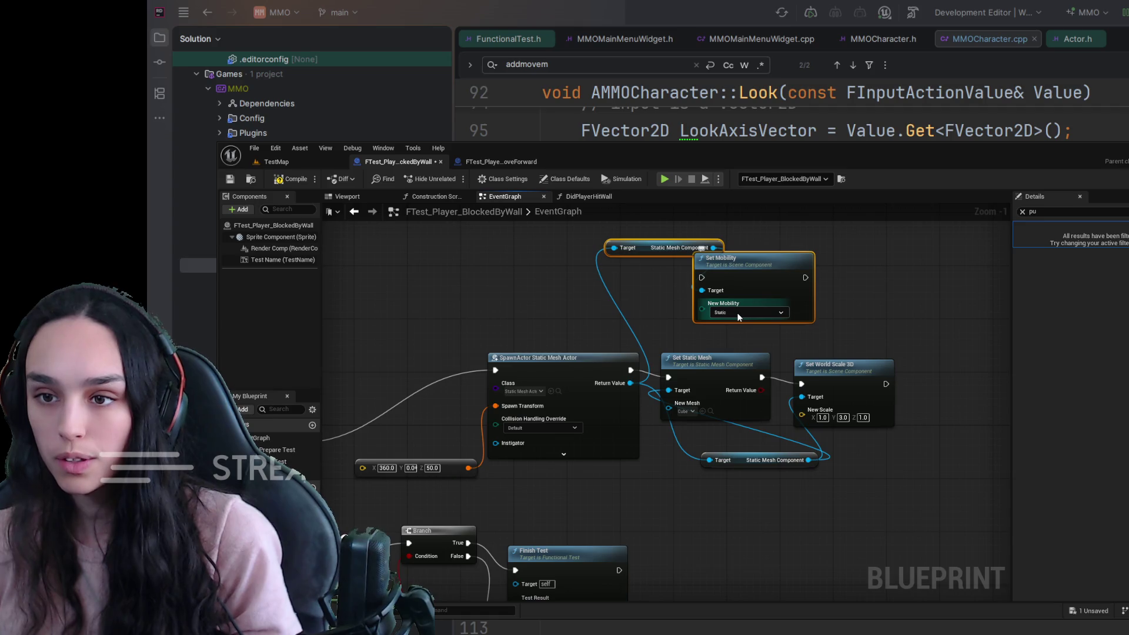
pyautogui.click(748, 312)
pyautogui.click(759, 336)
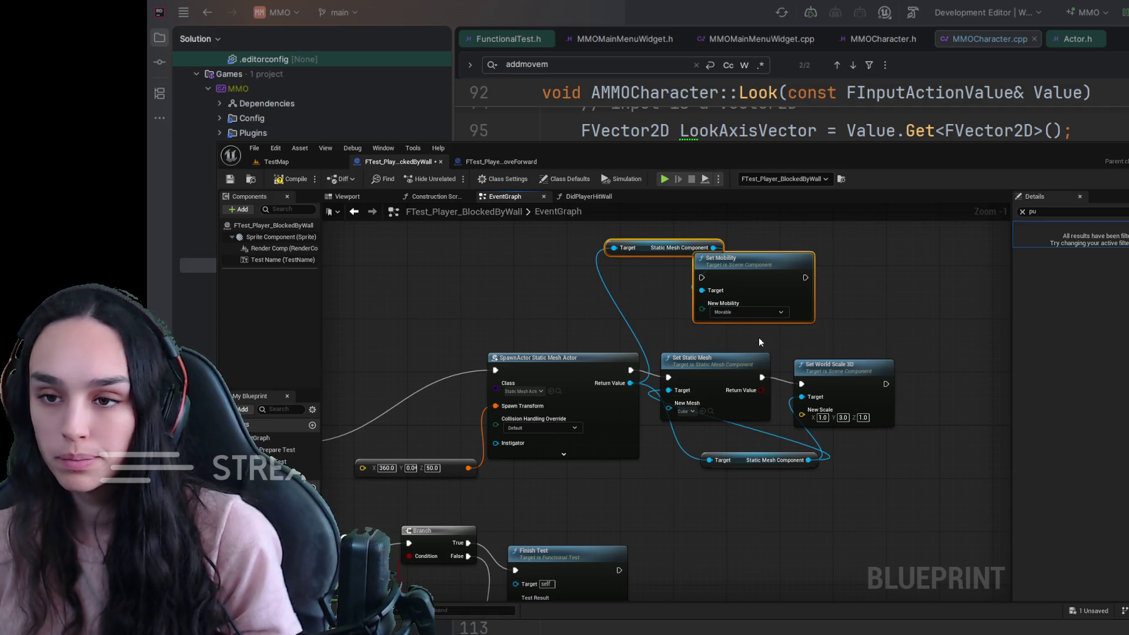
pyautogui.moveTo(758, 336); pyautogui.dragTo(719, 348)
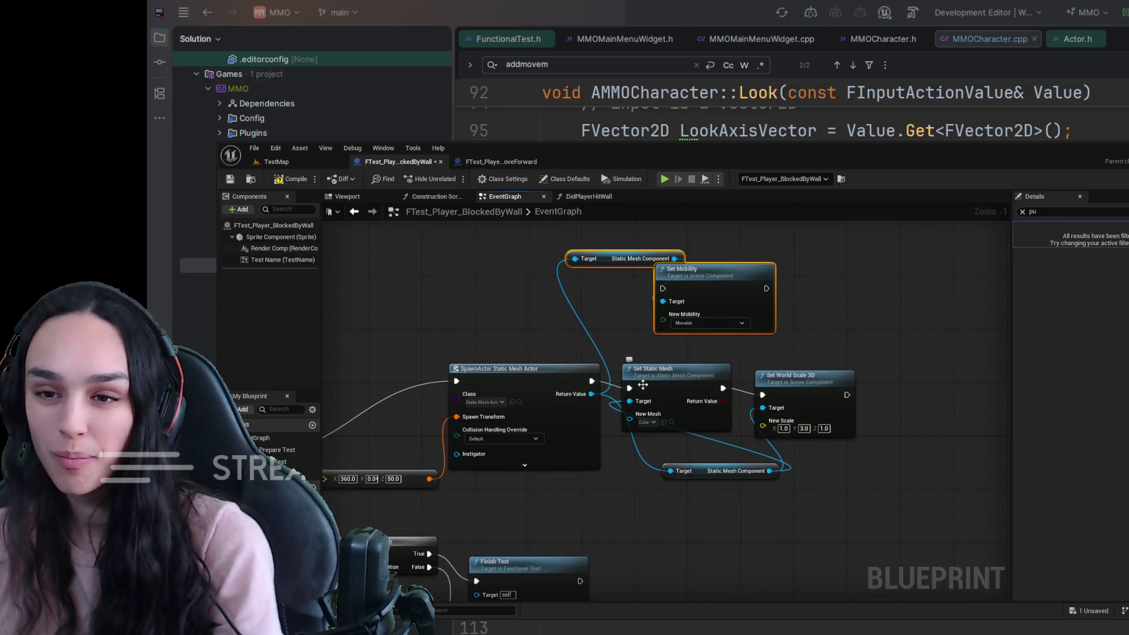
# Wire Set Mobility in between SpawnActor and Set Static Mesh, rearranging the nodes.
pyautogui.click(650, 421)
pyautogui.moveTo(858, 350)
pyautogui.mouseDown()
pyautogui.moveTo(707, 376)
pyautogui.moveTo(797, 370)
pyautogui.mouseUp()
pyautogui.click(820, 306)
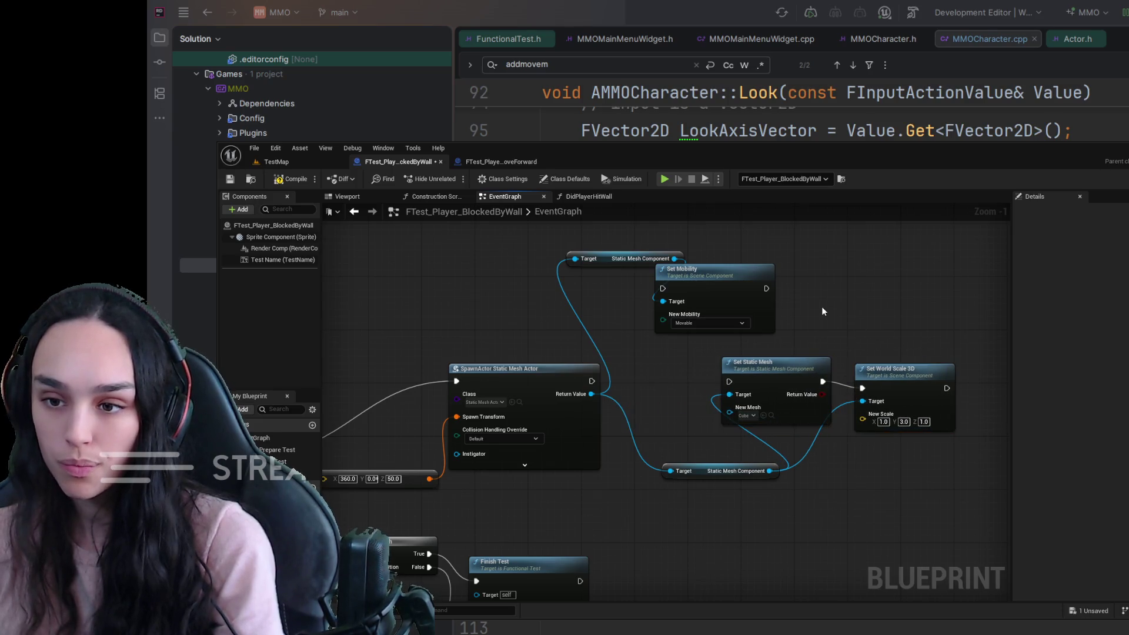
pyautogui.moveTo(766, 288); pyautogui.dragTo(730, 381)
pyautogui.moveTo(714, 279); pyautogui.dragTo(673, 317)
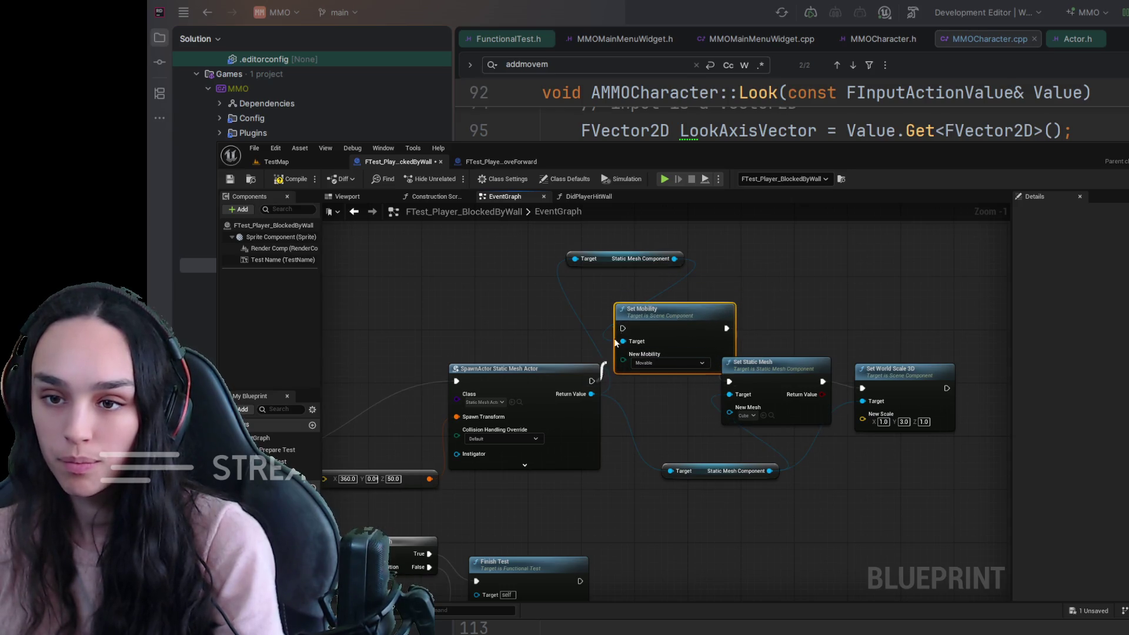
pyautogui.click(600, 325)
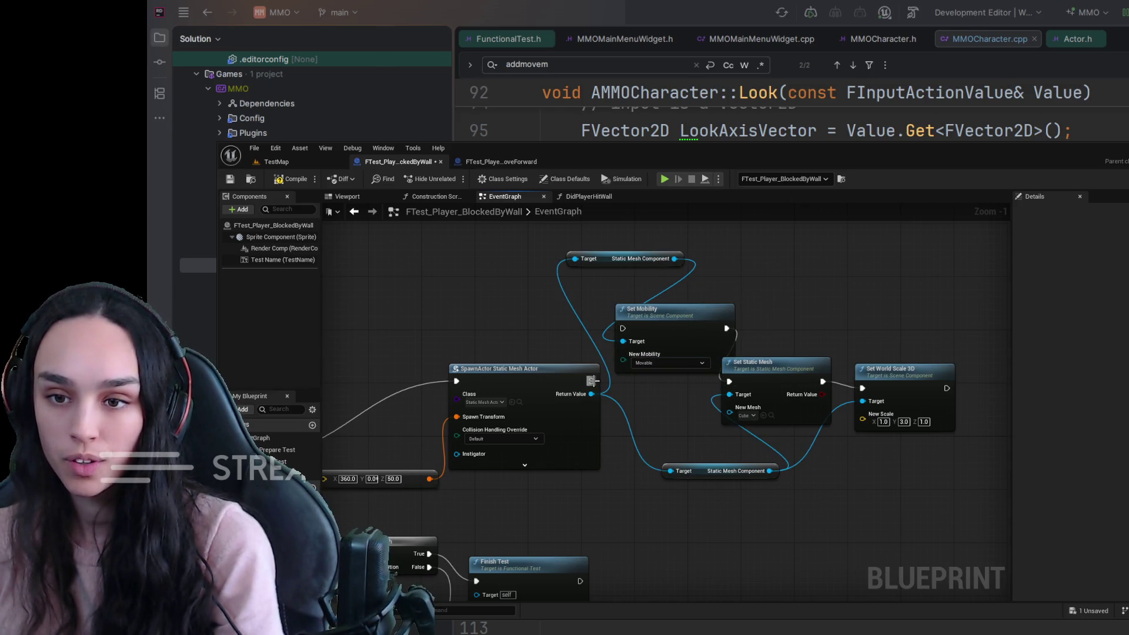
# Compile and save the BlockedByWall Blueprint, then run a quick simulation.
pyautogui.click(295, 179)
pyautogui.click(230, 179)
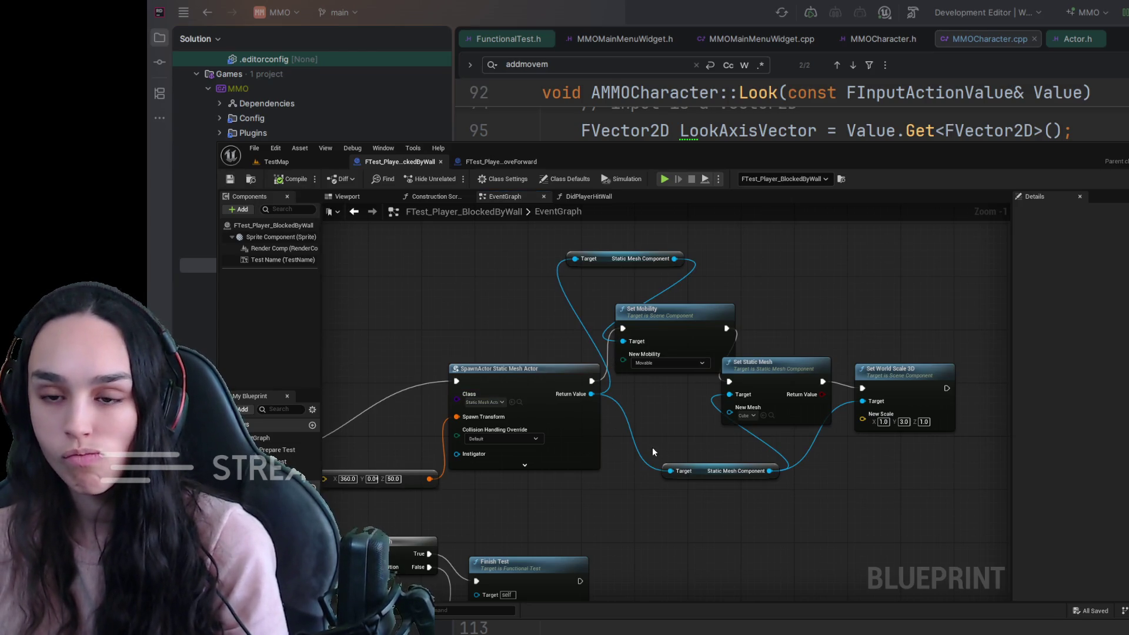
pyautogui.moveTo(612, 505); pyautogui.dragTo(729, 489)
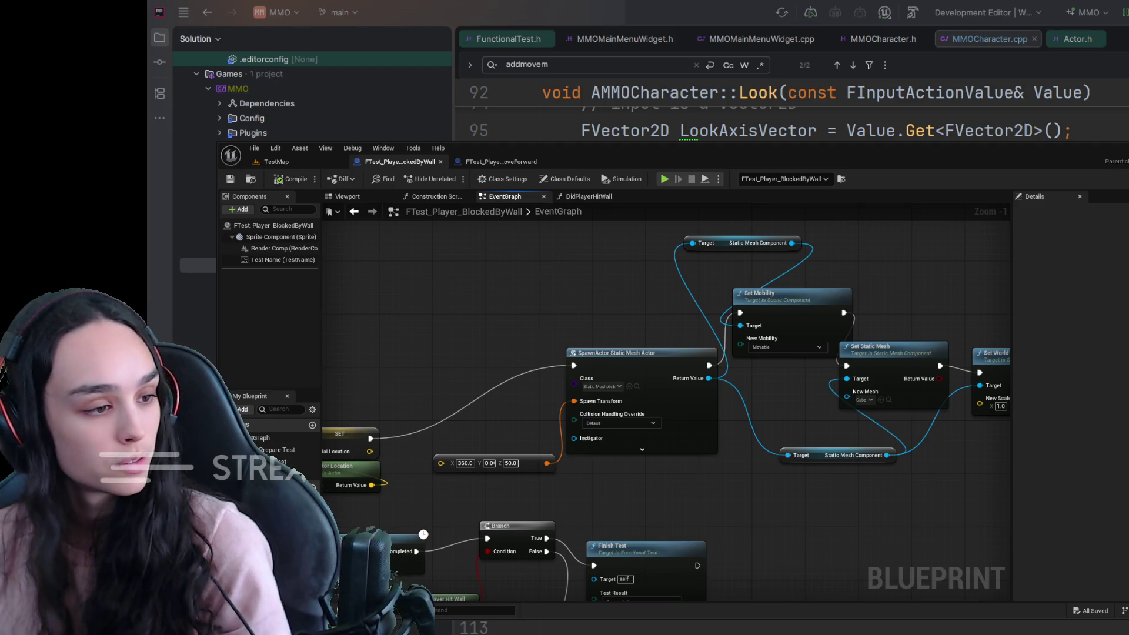
pyautogui.hotkey('alt', 'p')
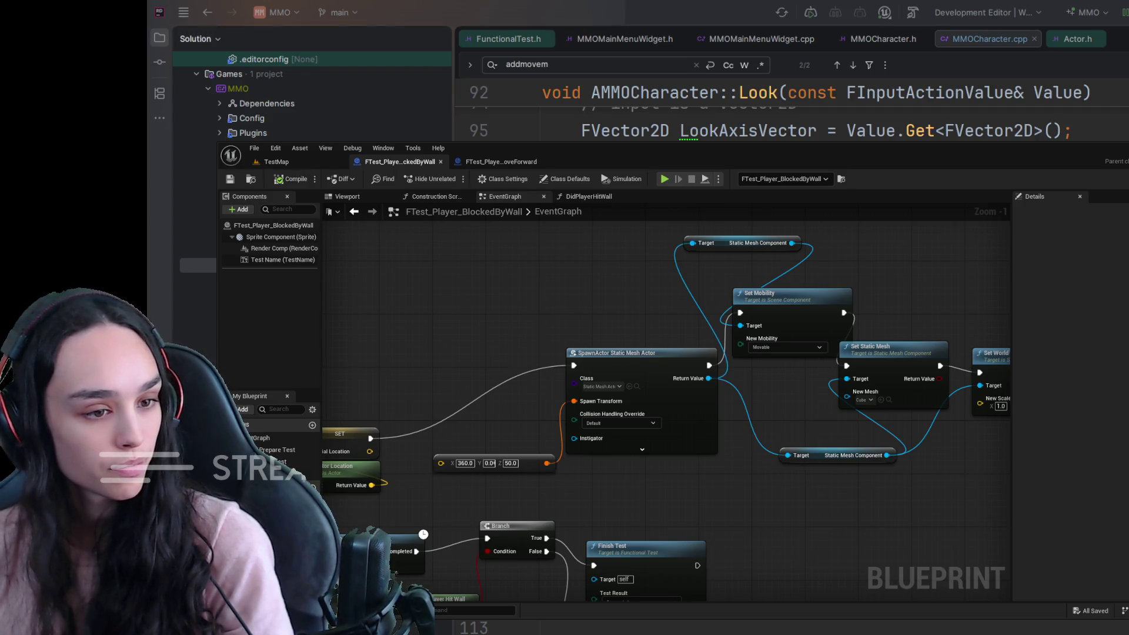
pyautogui.click(269, 163)
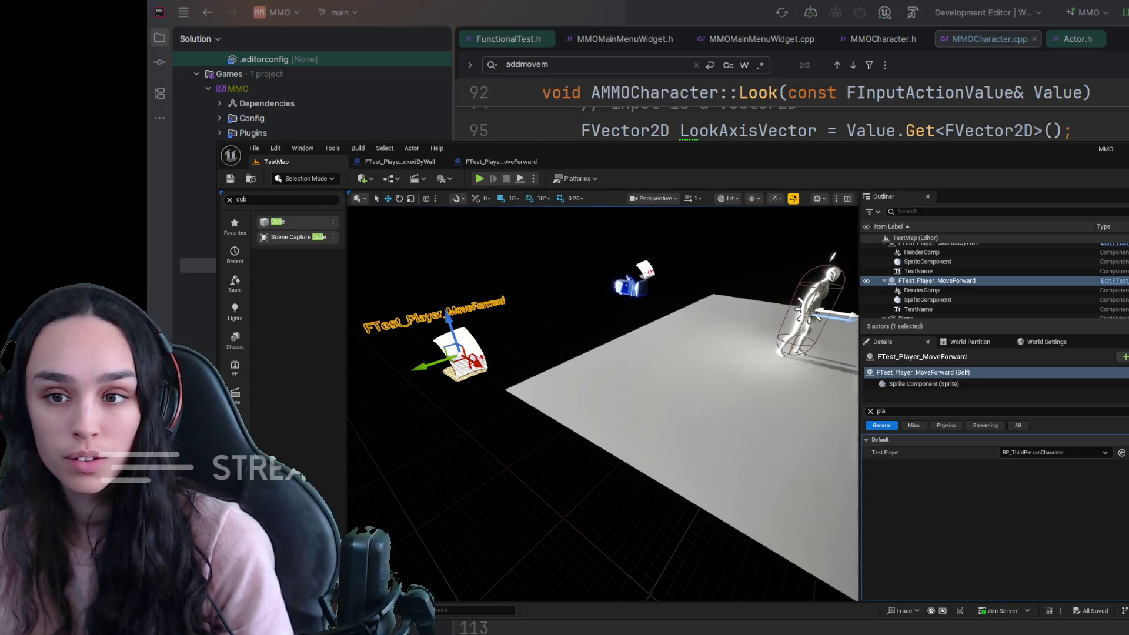
# Collapse BP_ThirdPersonCharacter's component list in the Outliner and start a new actor search.
pyautogui.moveTo(539, 354); pyautogui.dragTo(539, 354)
pyautogui.scroll(1, 975, 295)
pyautogui.scroll(4, 970, 291)
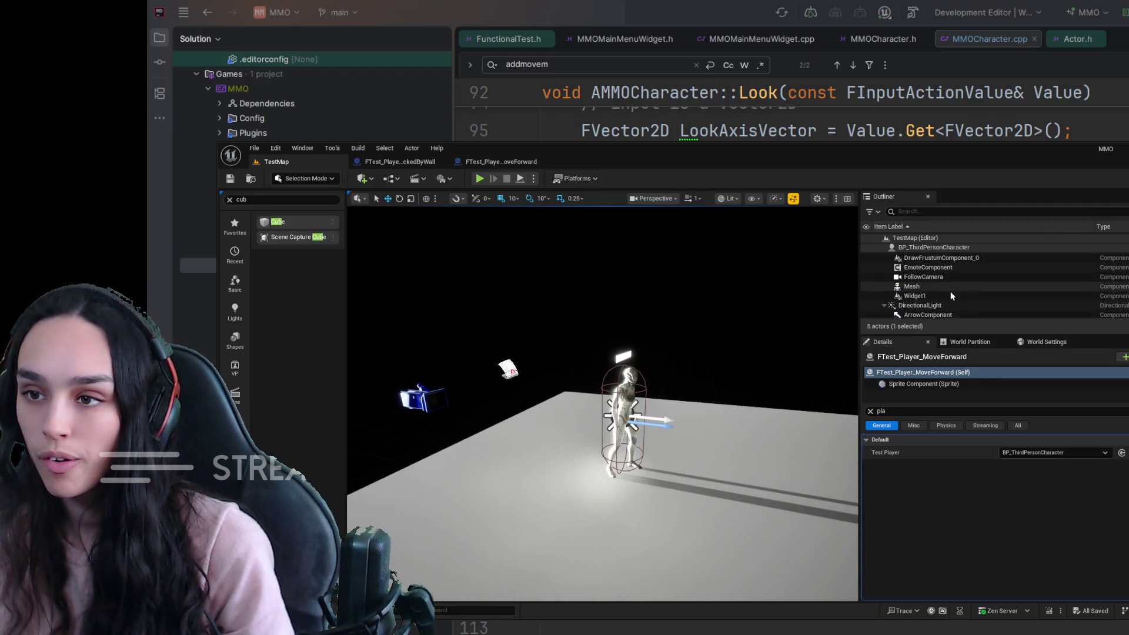
pyautogui.click(883, 247)
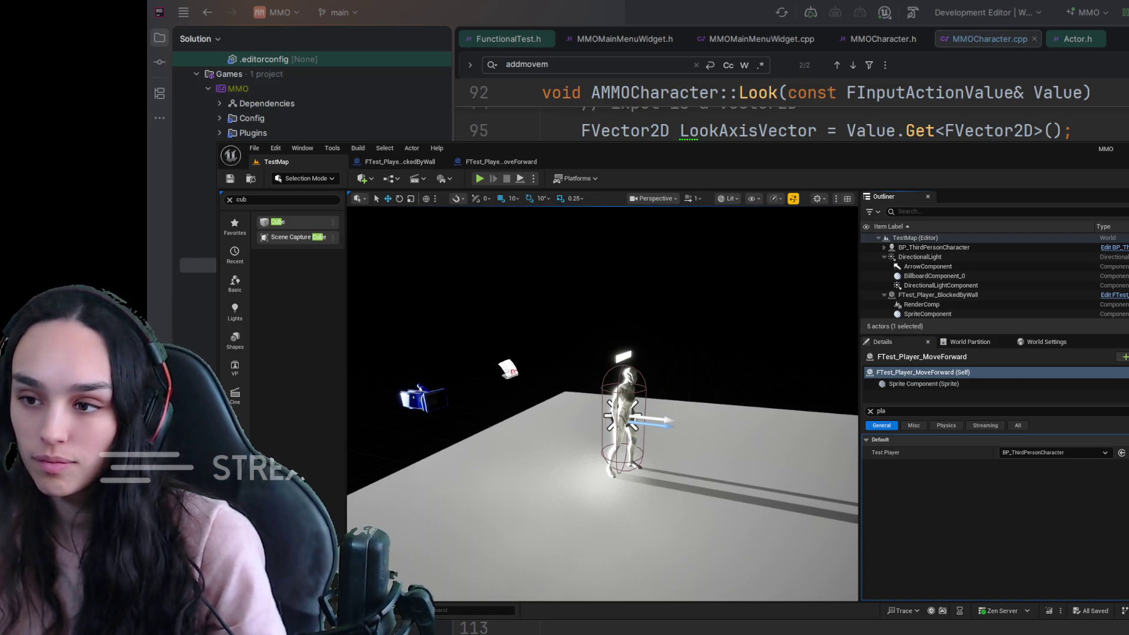
pyautogui.click(244, 200)
# Place a sky light from a 'sky' search and lift it above the character.
pyautogui.press('BackSpace')
pyautogui.press('BackSpace')
pyautogui.press('BackSpace')
pyautogui.write('sky')
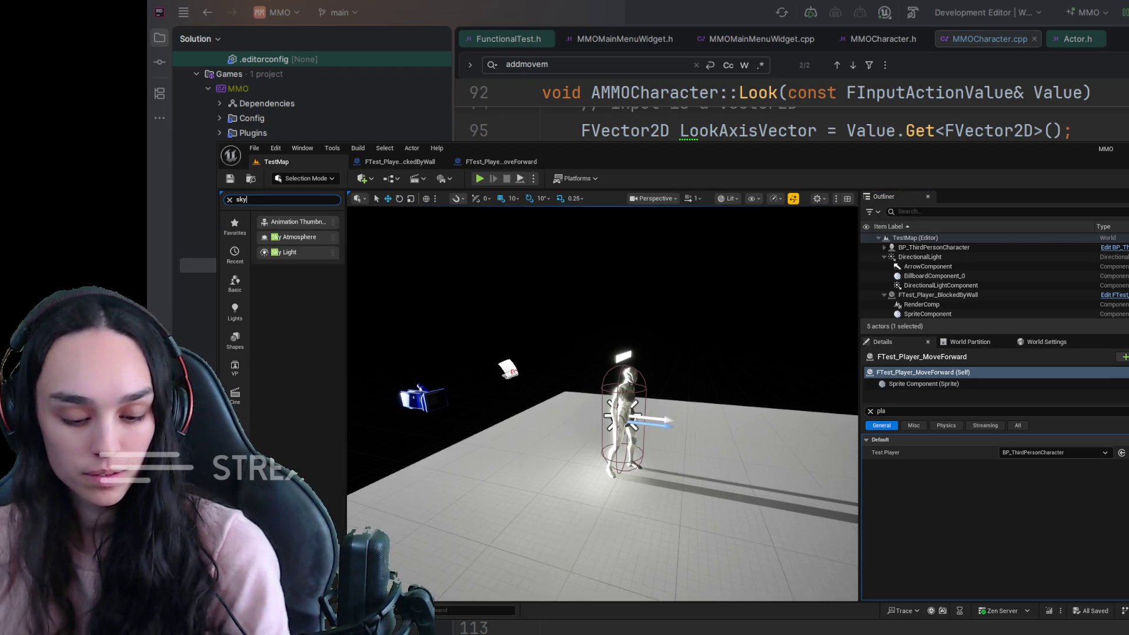
pyautogui.moveTo(294, 222)
pyautogui.mouseDown()
pyautogui.moveTo(778, 418)
pyautogui.moveTo(766, 421)
pyautogui.mouseUp()
pyautogui.scroll(-5, 596, 289)
pyautogui.moveTo(596, 290)
pyautogui.mouseDown()
pyautogui.moveTo(587, 235)
pyautogui.moveTo(611, 270)
pyautogui.mouseUp()
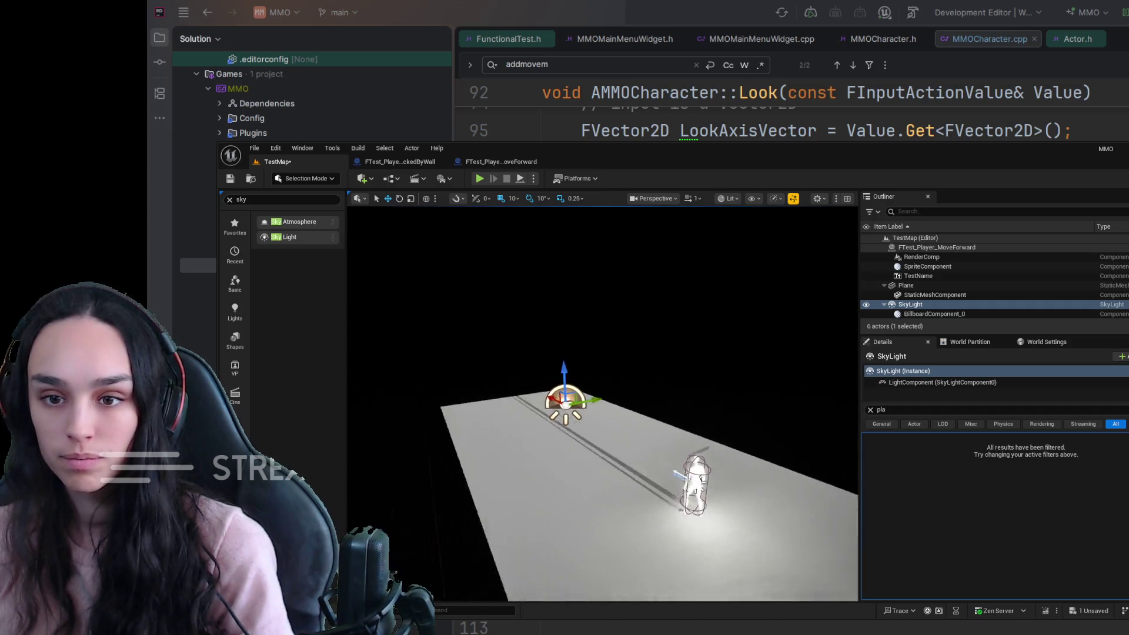
pyautogui.moveTo(614, 367); pyautogui.dragTo(614, 256)
pyautogui.moveTo(602, 405); pyautogui.dragTo(564, 406)
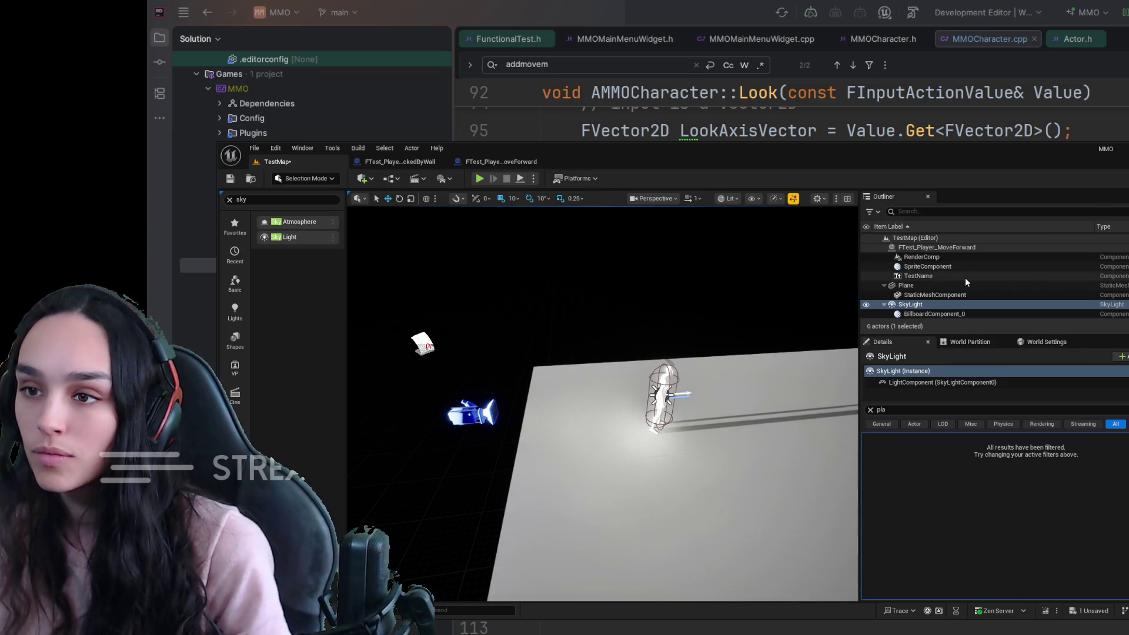
pyautogui.scroll(5, 966, 282)
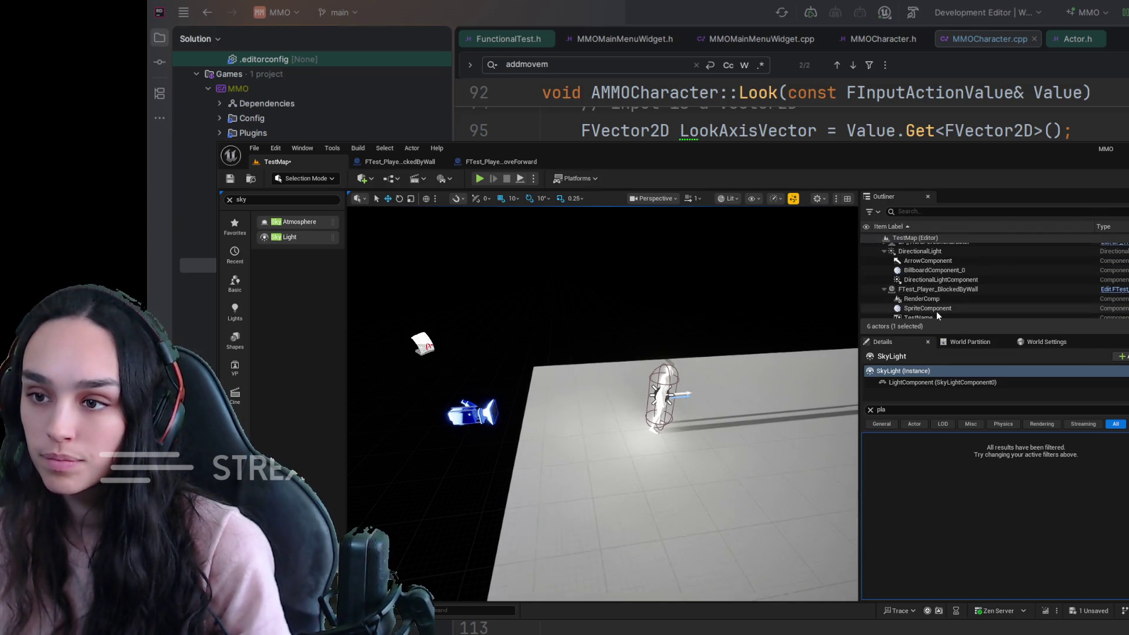
pyautogui.scroll(1, 933, 308)
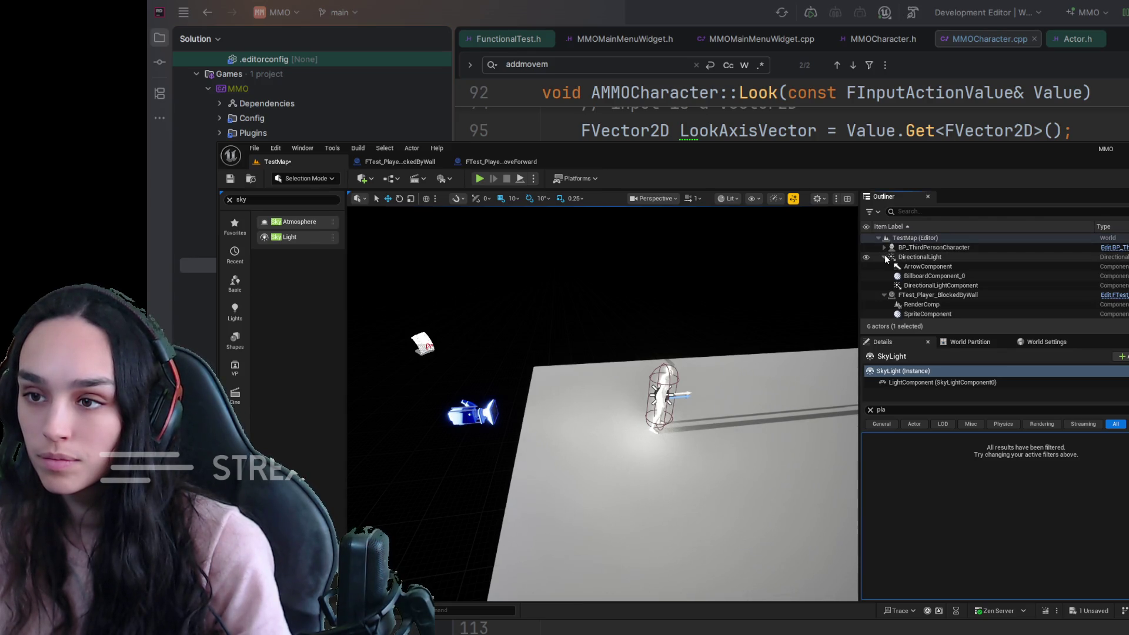
# Move the directional light up above the floor, save TestMap, and start a play test.
pyautogui.click(884, 257)
pyautogui.click(902, 257)
pyautogui.moveTo(666, 389)
pyautogui.mouseDown()
pyautogui.moveTo(668, 315)
pyautogui.moveTo(787, 312)
pyautogui.mouseUp()
pyautogui.moveTo(808, 362); pyautogui.dragTo(864, 363)
pyautogui.click(237, 180)
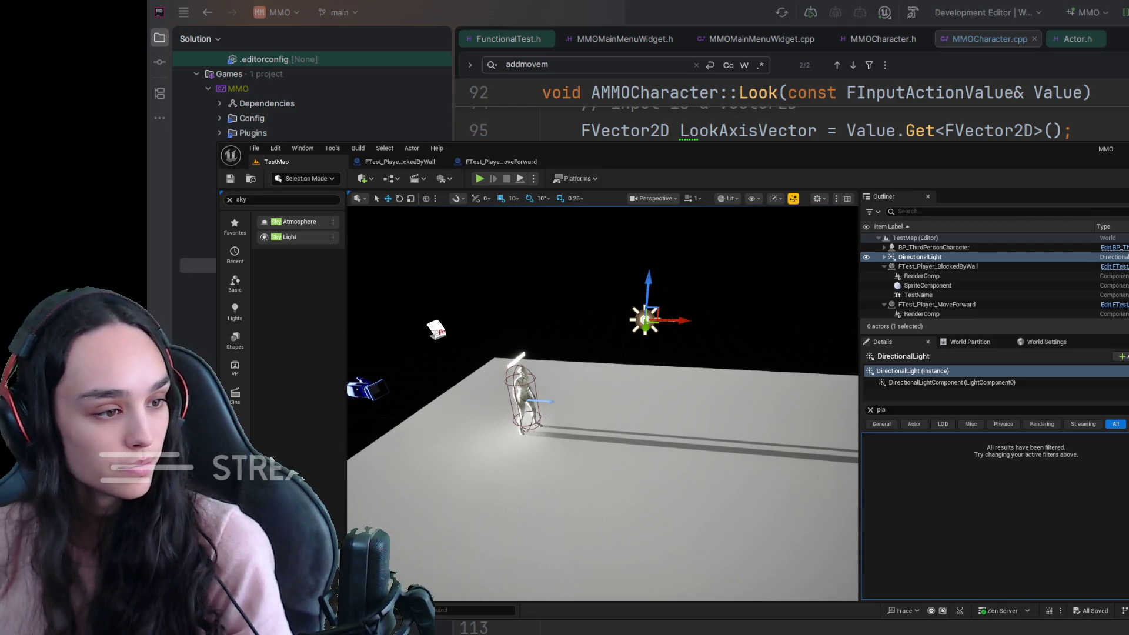
pyautogui.hotkey('alt', 'p')
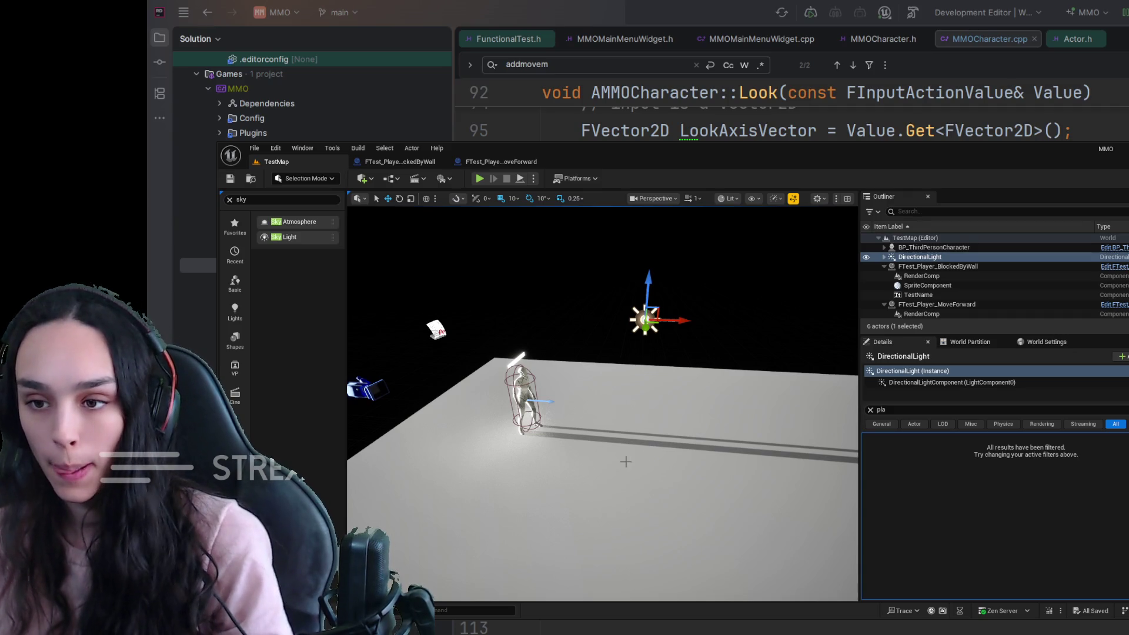
pyautogui.click(870, 410)
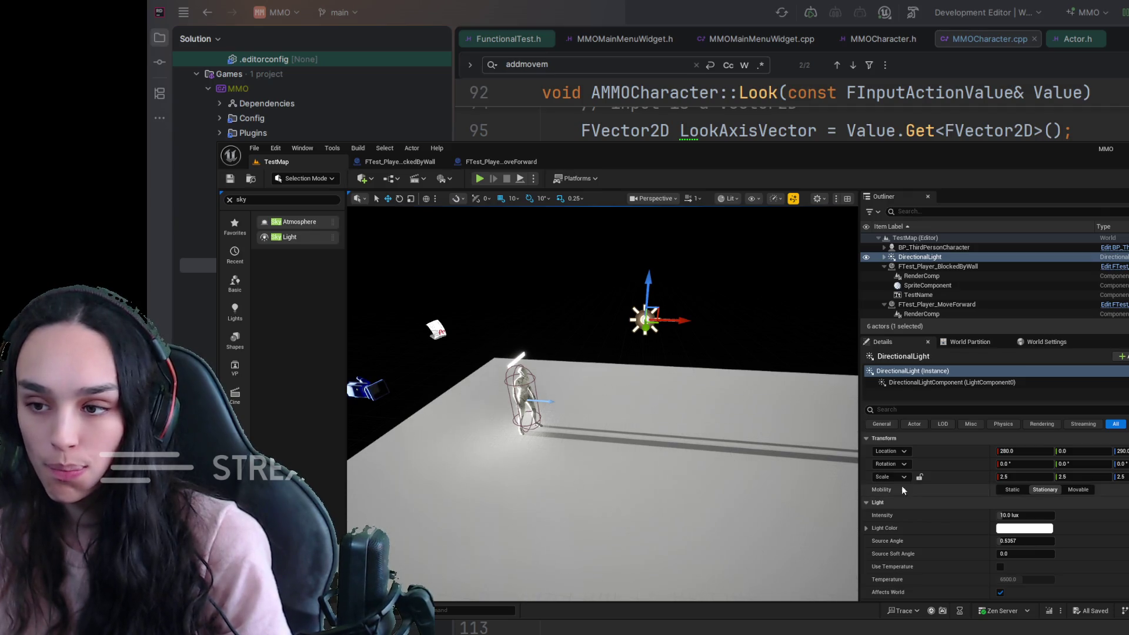
# Set the directional light's Y rotation to -92°, save, and run a short play test.
pyautogui.click(1081, 464)
pyautogui.write('43')
pyautogui.press('Return')
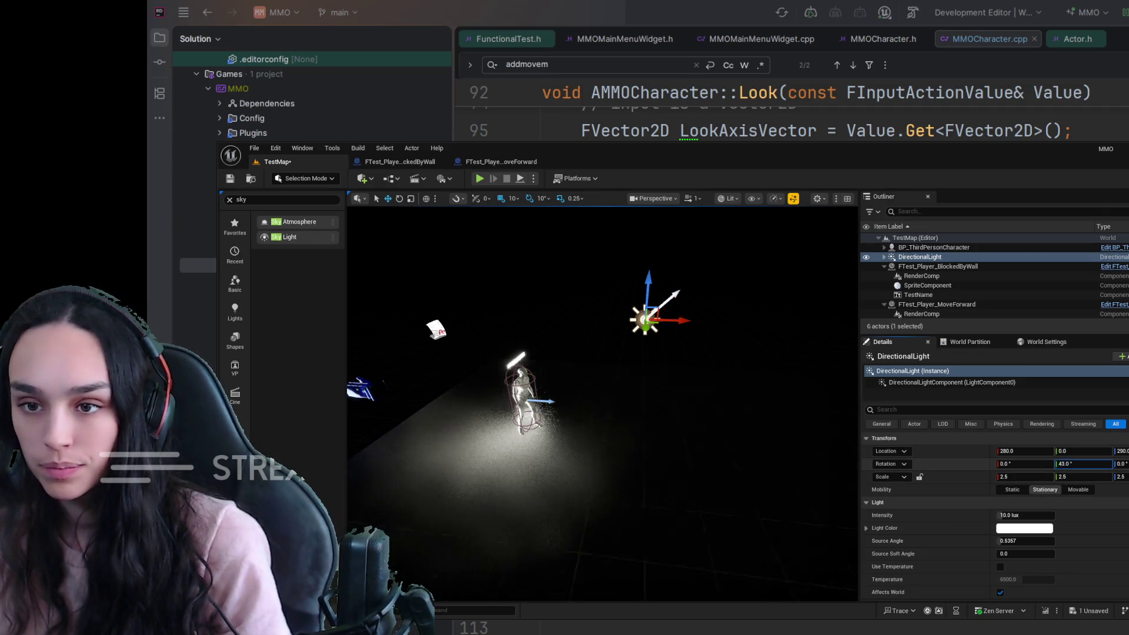
pyautogui.moveTo(1082, 464); pyautogui.dragTo(1046, 464)
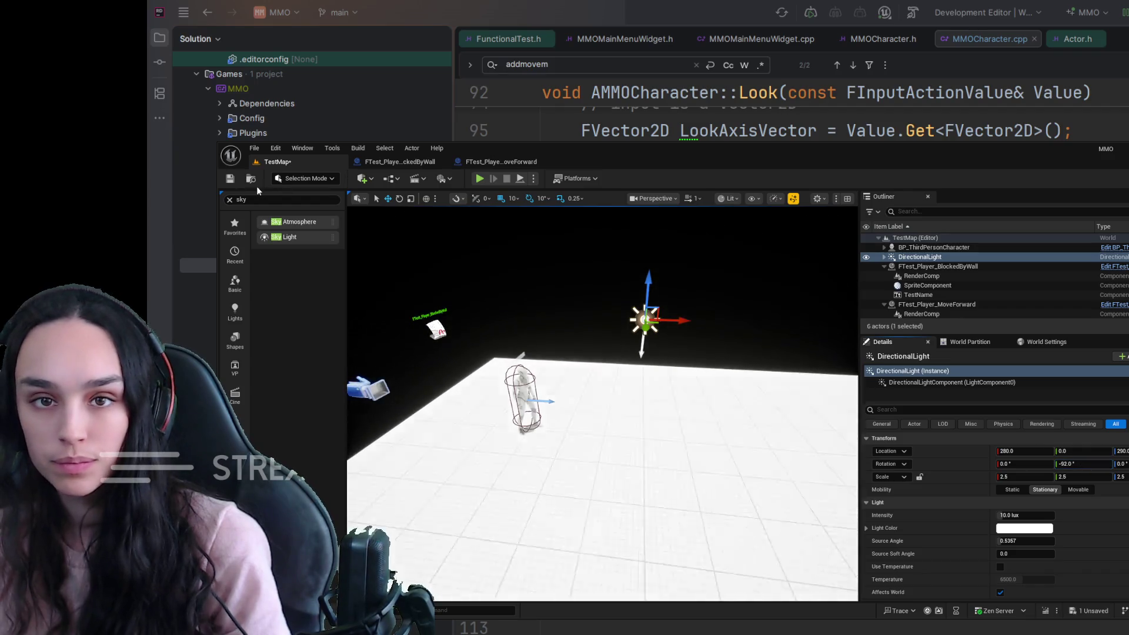
pyautogui.click(230, 178)
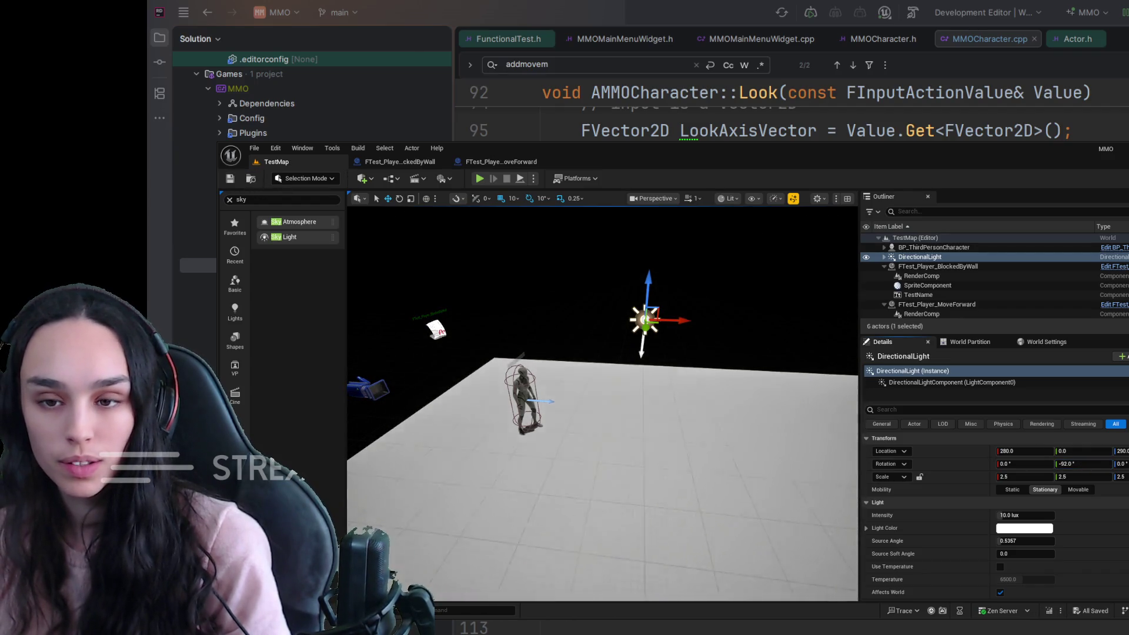
pyautogui.hotkey('alt', 'p')
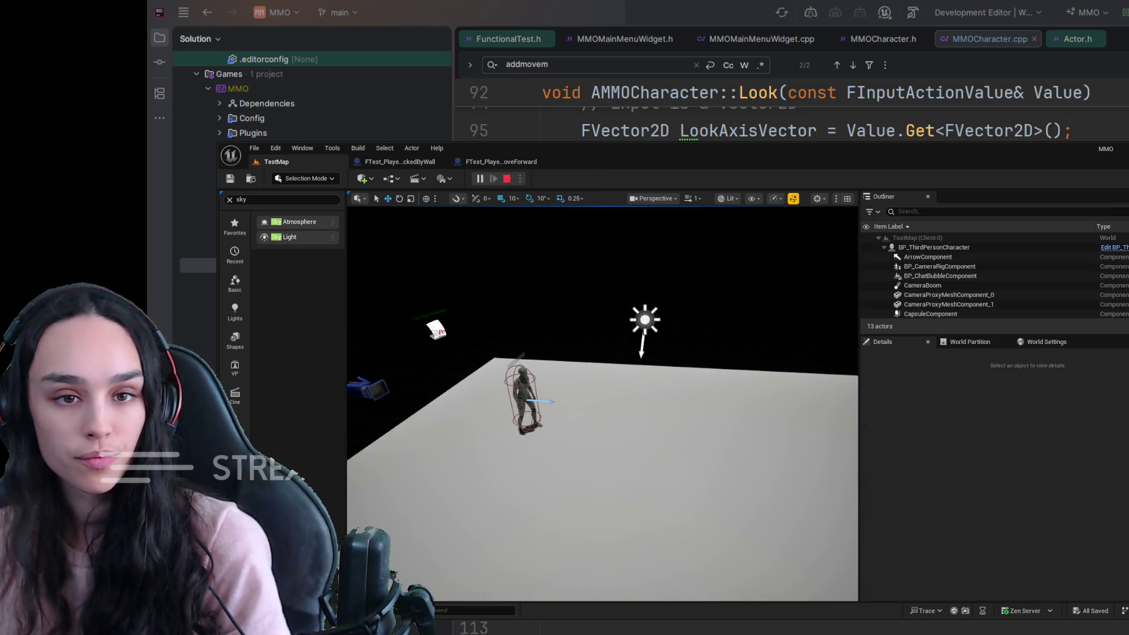
pyautogui.press('Escape')
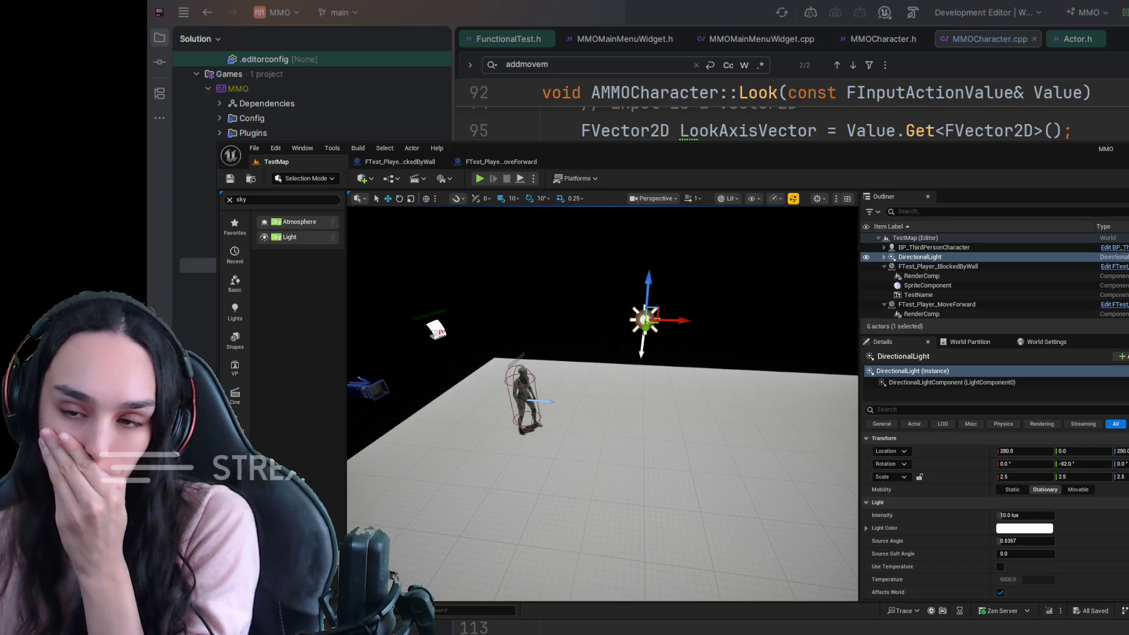
pyautogui.click(500, 162)
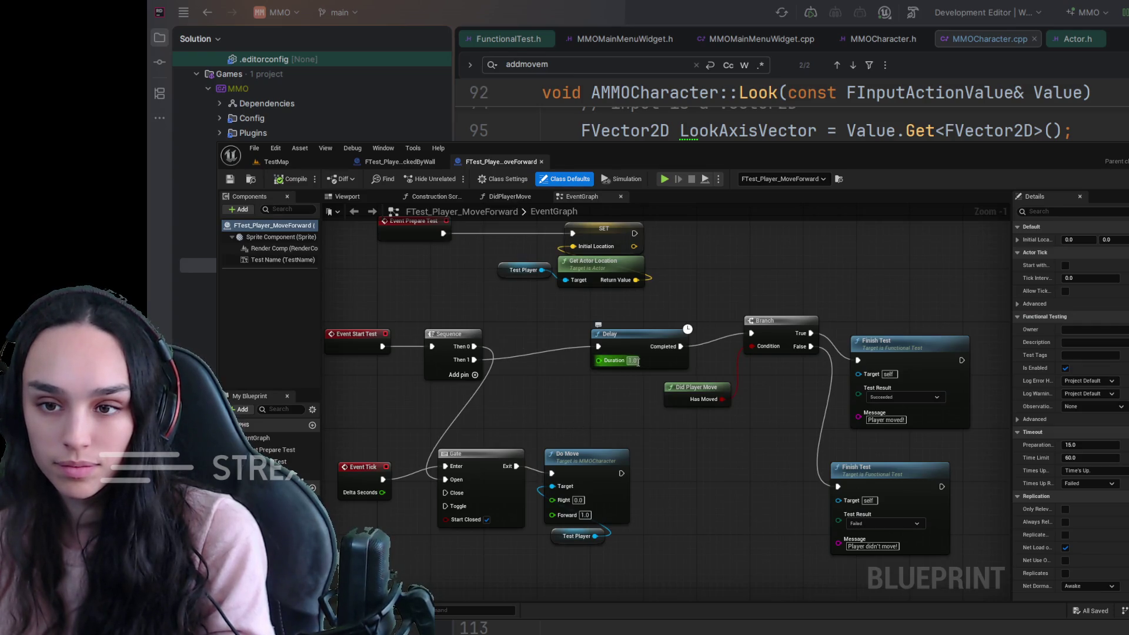
# Change the BlockedByWall Delay node Duration to 5.0, save, simulate, and go back to TestMap.
pyautogui.click(400, 162)
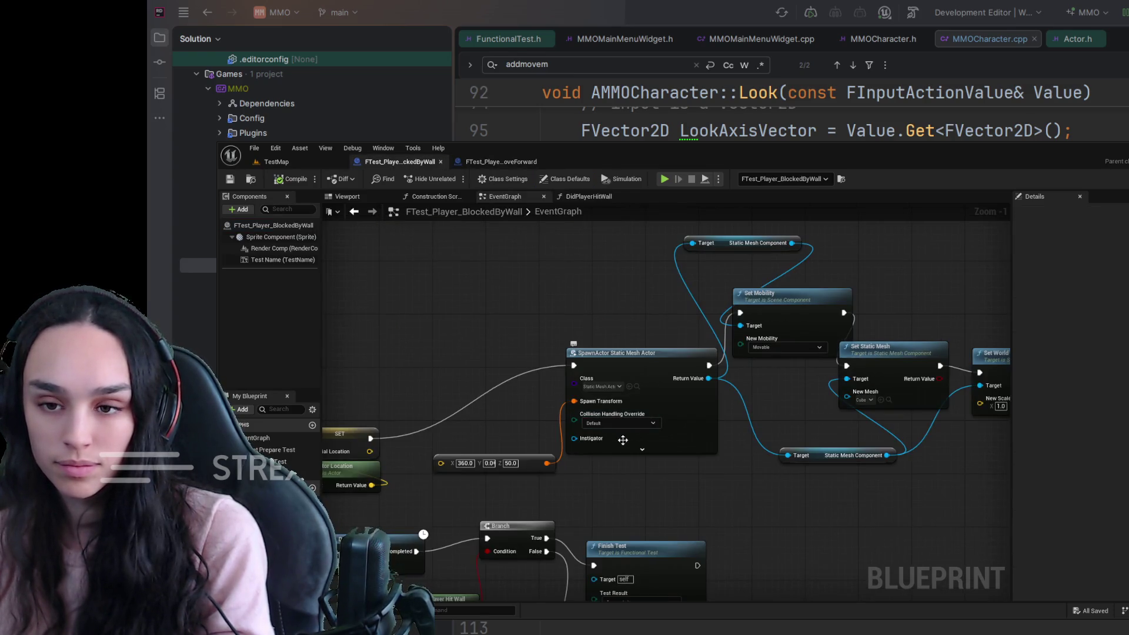
pyautogui.press('Home')
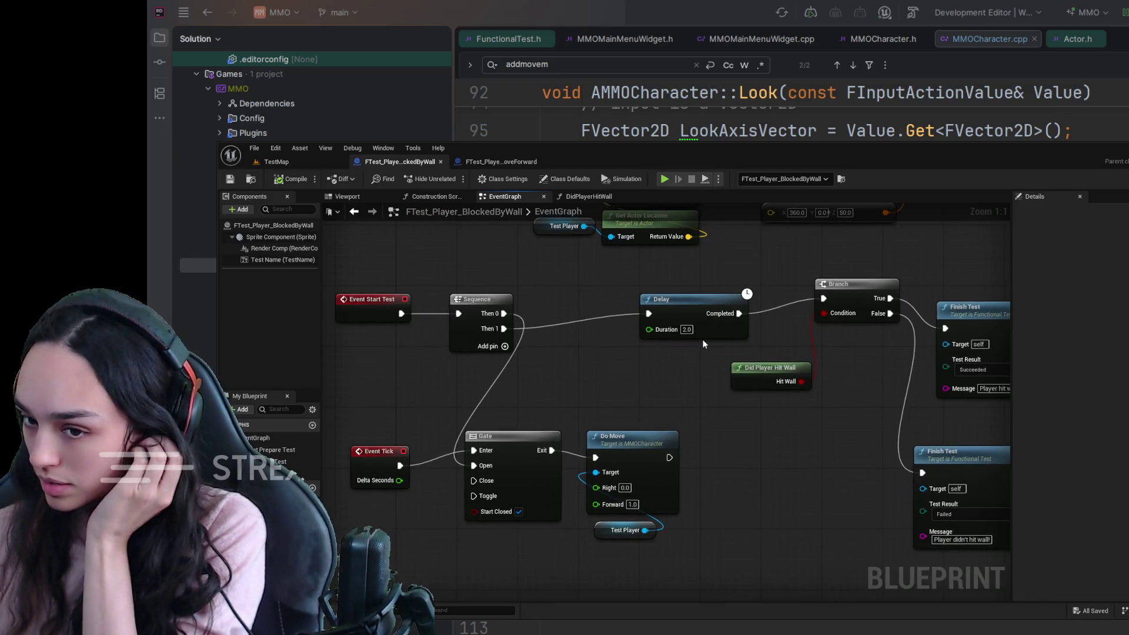
pyautogui.click(686, 329)
pyautogui.write('5')
pyautogui.press('Return')
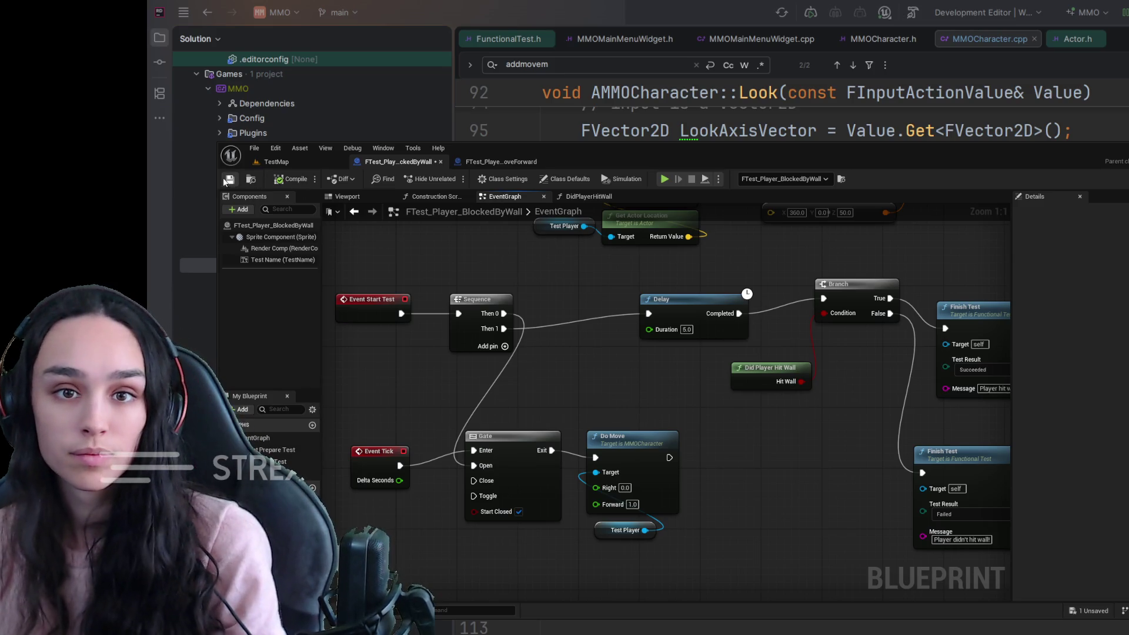
pyautogui.click(226, 180)
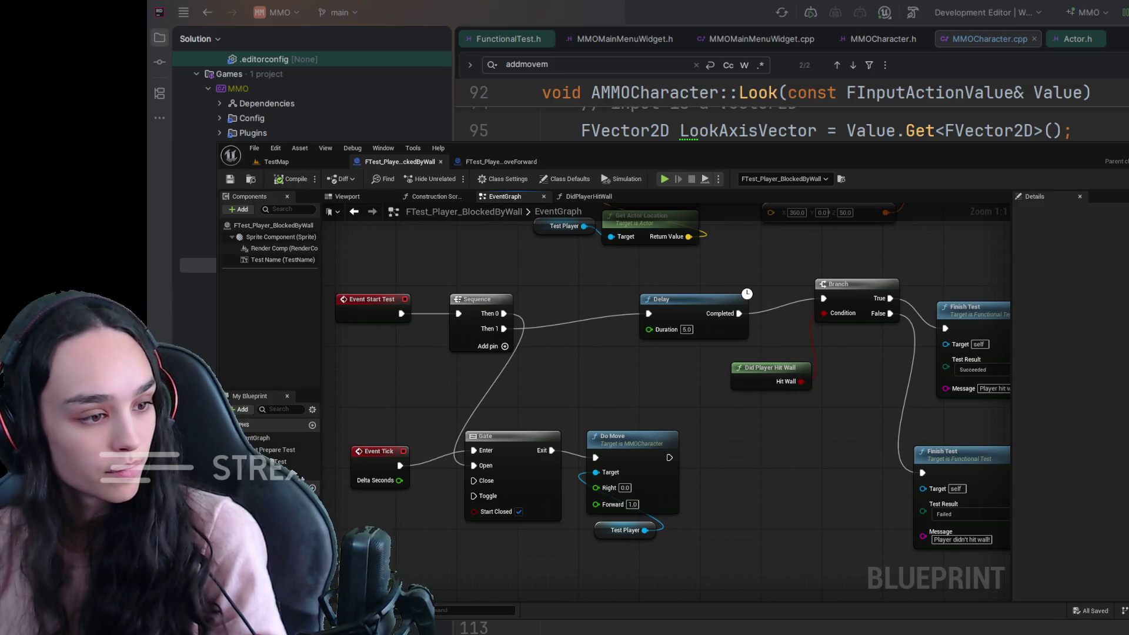
pyautogui.hotkey('alt', 's')
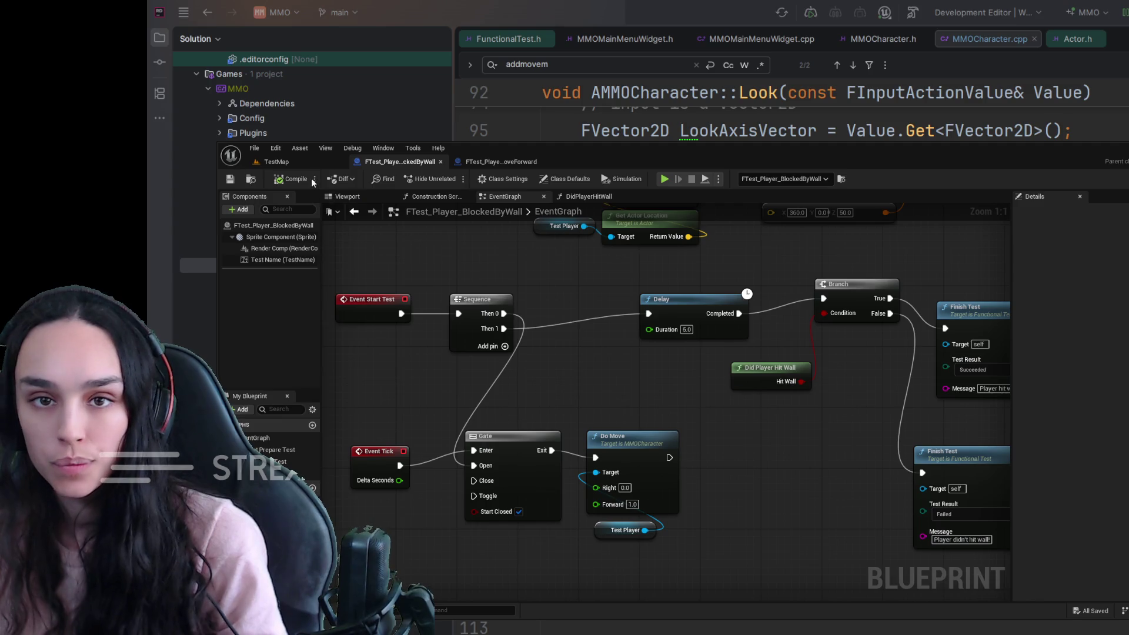
pyautogui.click(307, 161)
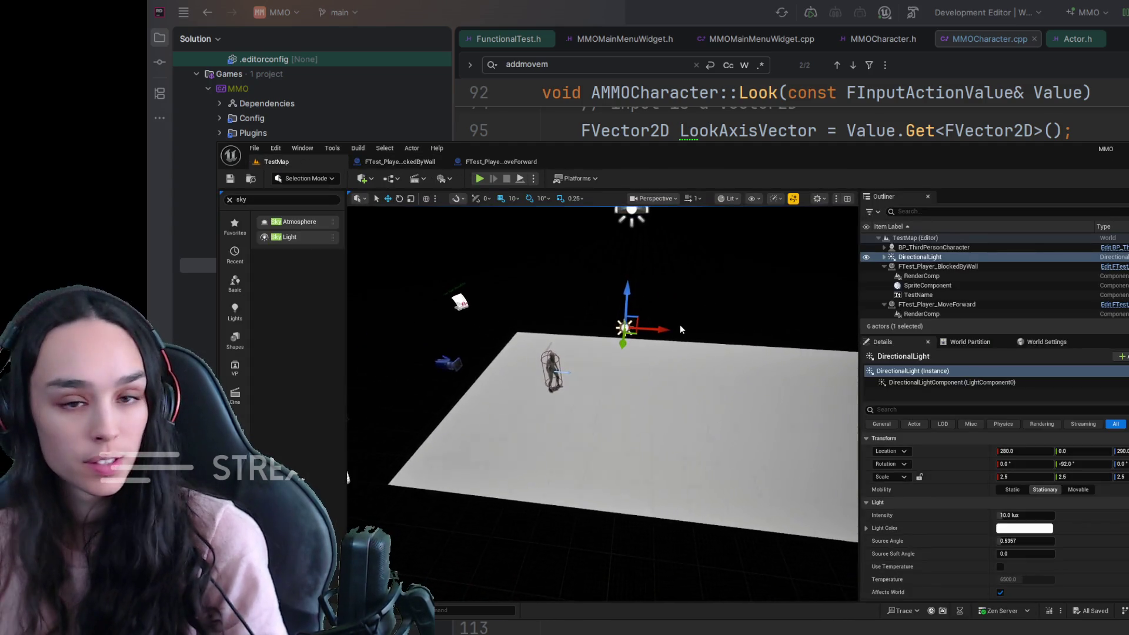
# Set the SkyLight's Mobility to Movable, then toggle Real Time Capture on and back off.
pyautogui.click(598, 289)
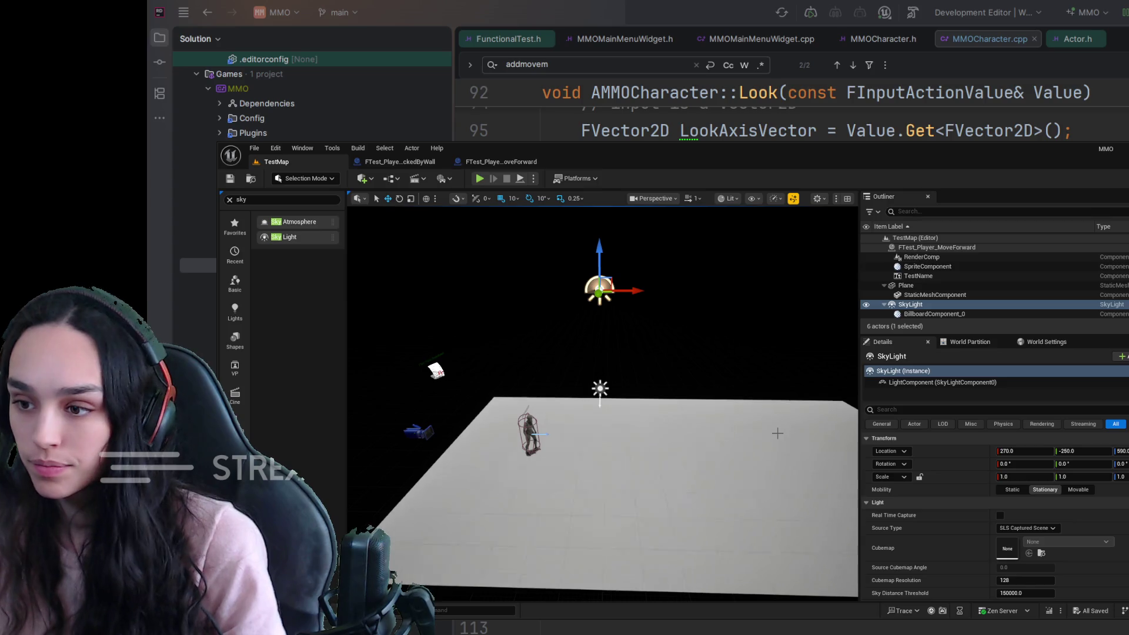
pyautogui.click(1078, 490)
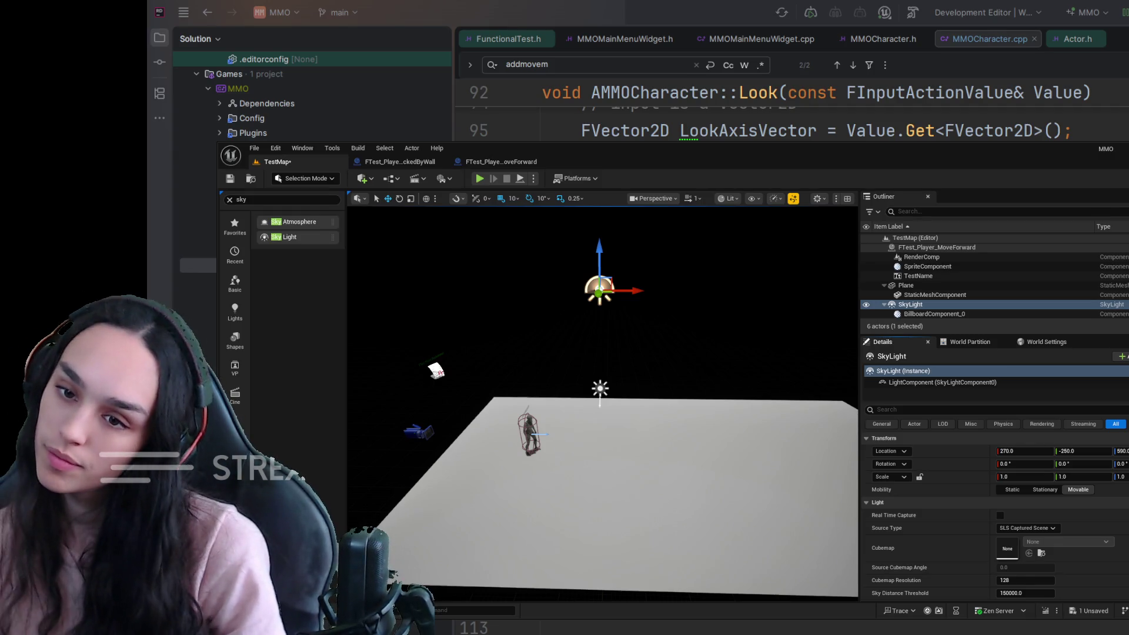
pyautogui.click(904, 409)
pyautogui.write('r')
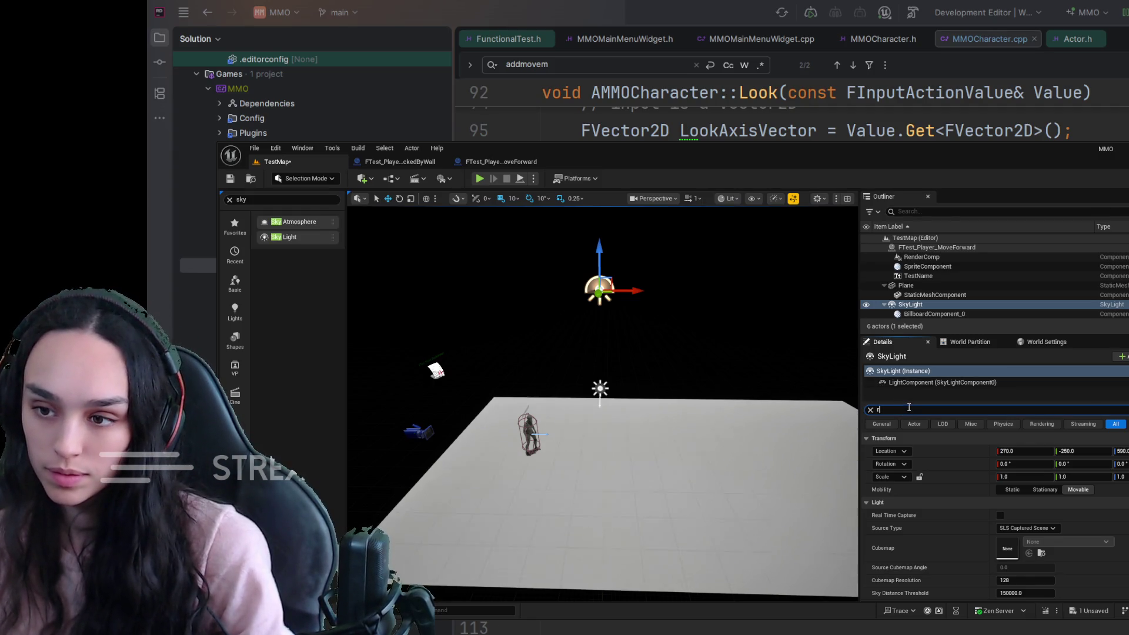
pyautogui.write('eal')
pyautogui.click(1002, 451)
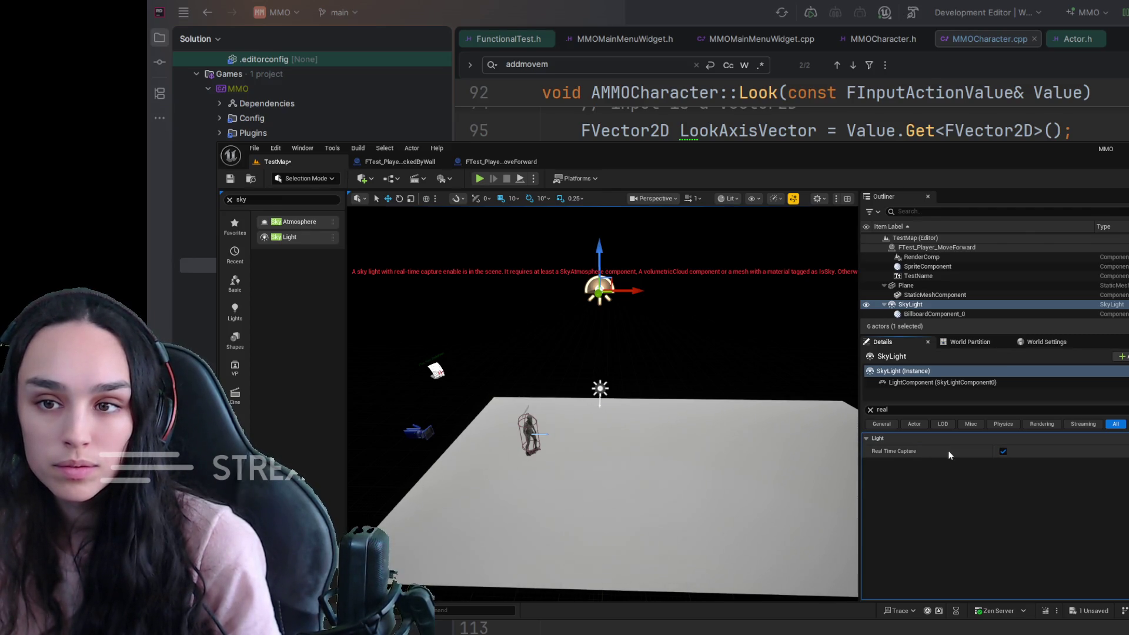
pyautogui.click(1002, 451)
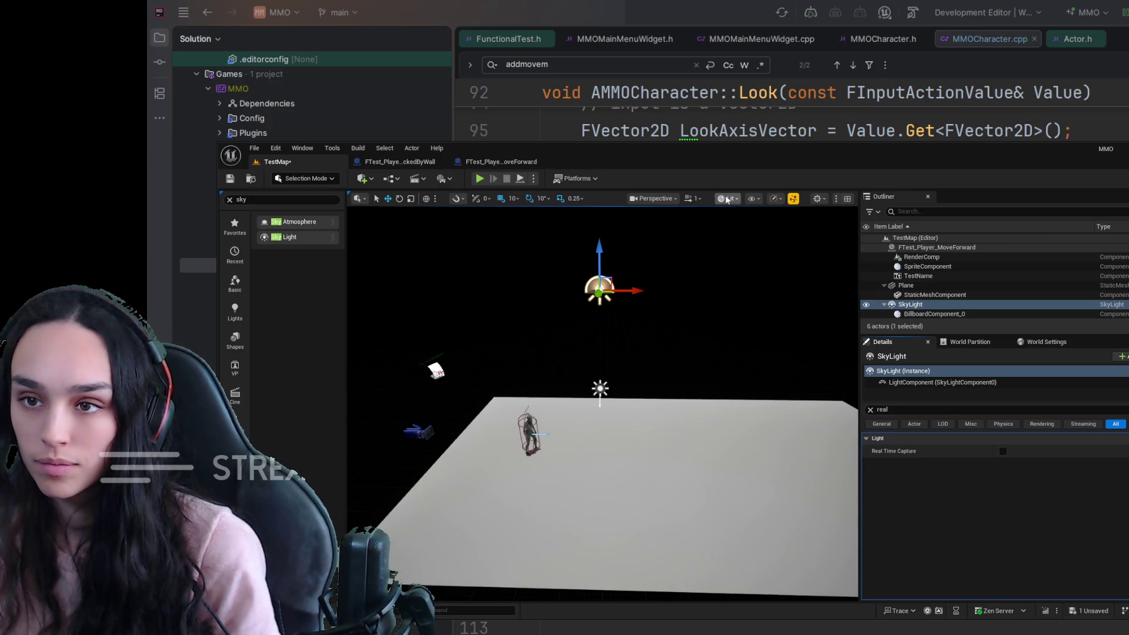
# Switch the viewport to Unlit, save TestMap, run a brief play test, then open FTest_Player_MoveForward.
pyautogui.hotkey('alt', '3')
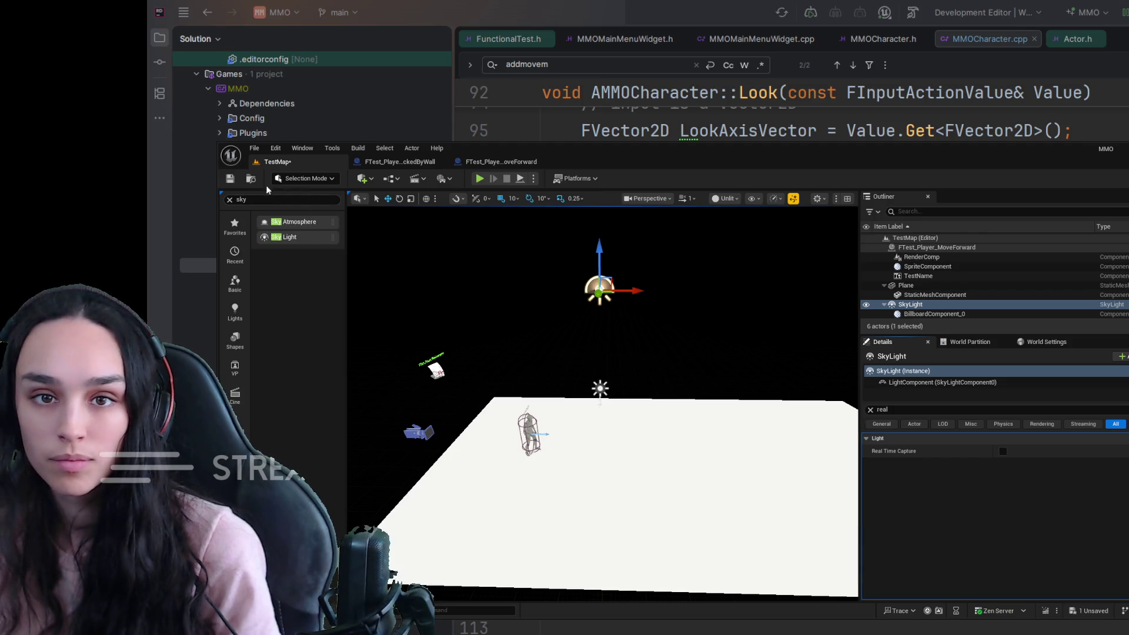
pyautogui.click(229, 180)
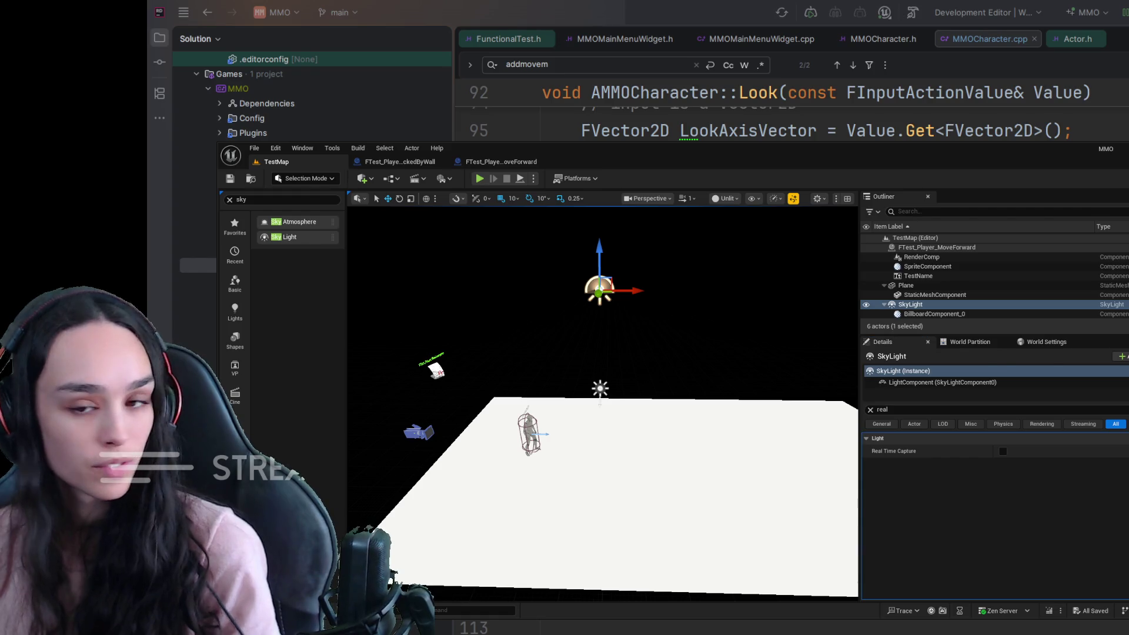
pyautogui.hotkey('alt', 'p')
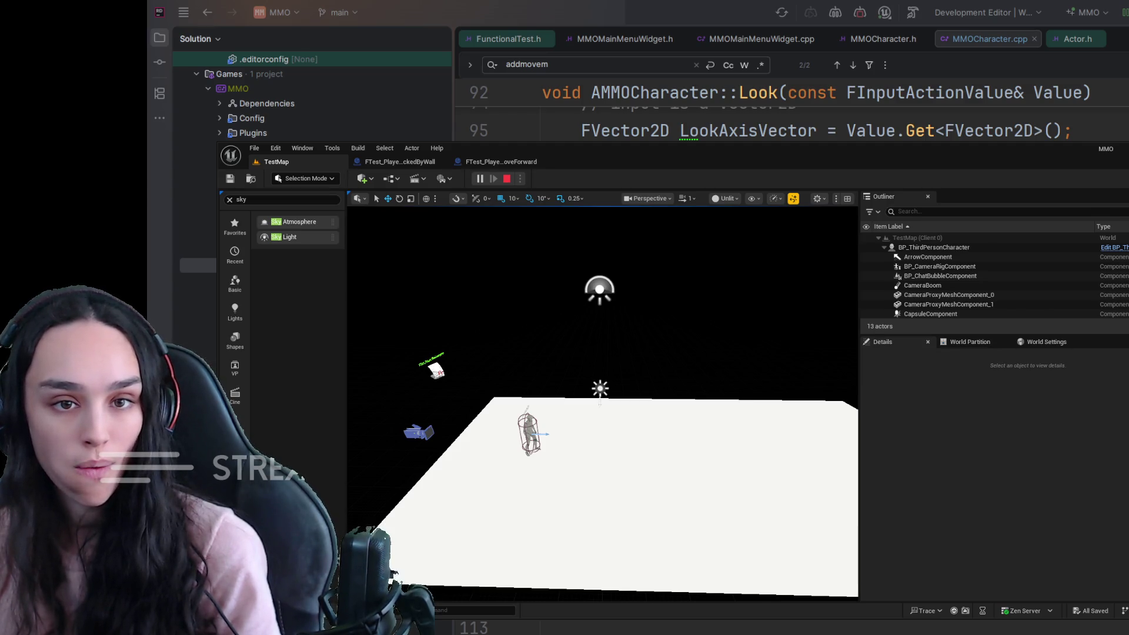
pyautogui.press('Escape')
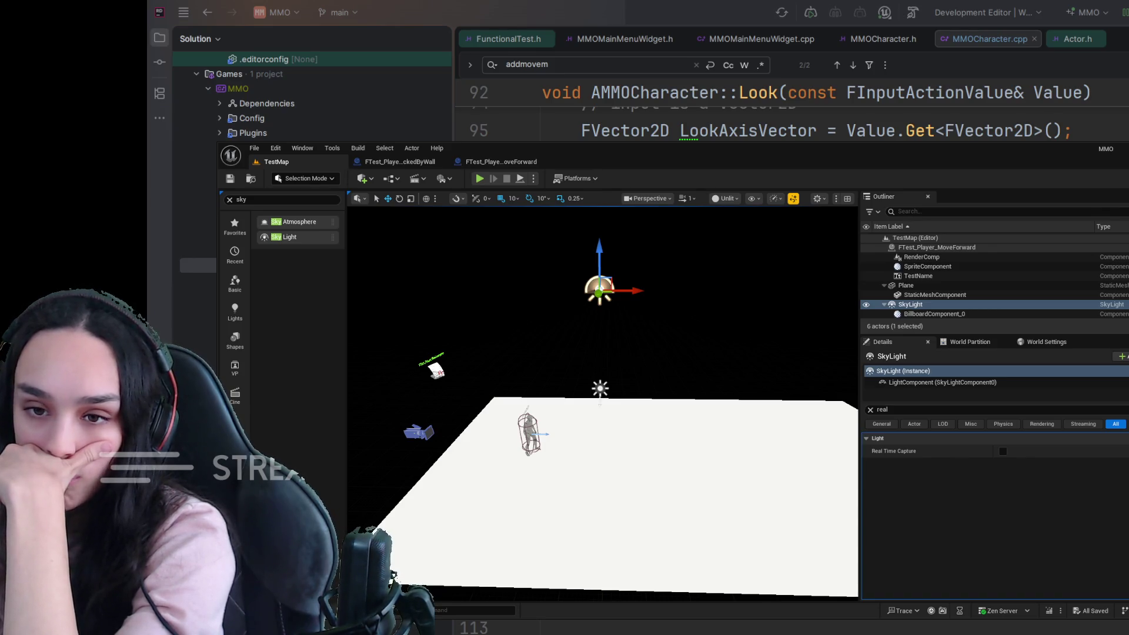
pyautogui.click(500, 162)
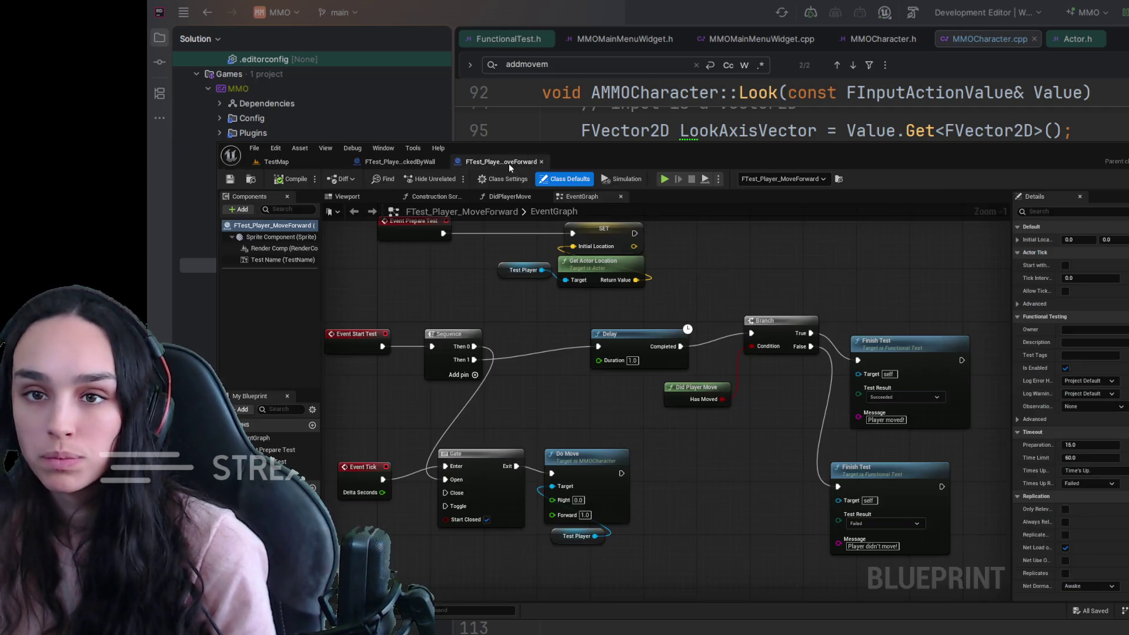
# Check the FTest_Player_BlockedByWall mesh setup nodes, save that blueprint, and go back to TestMap.
pyautogui.click(424, 166)
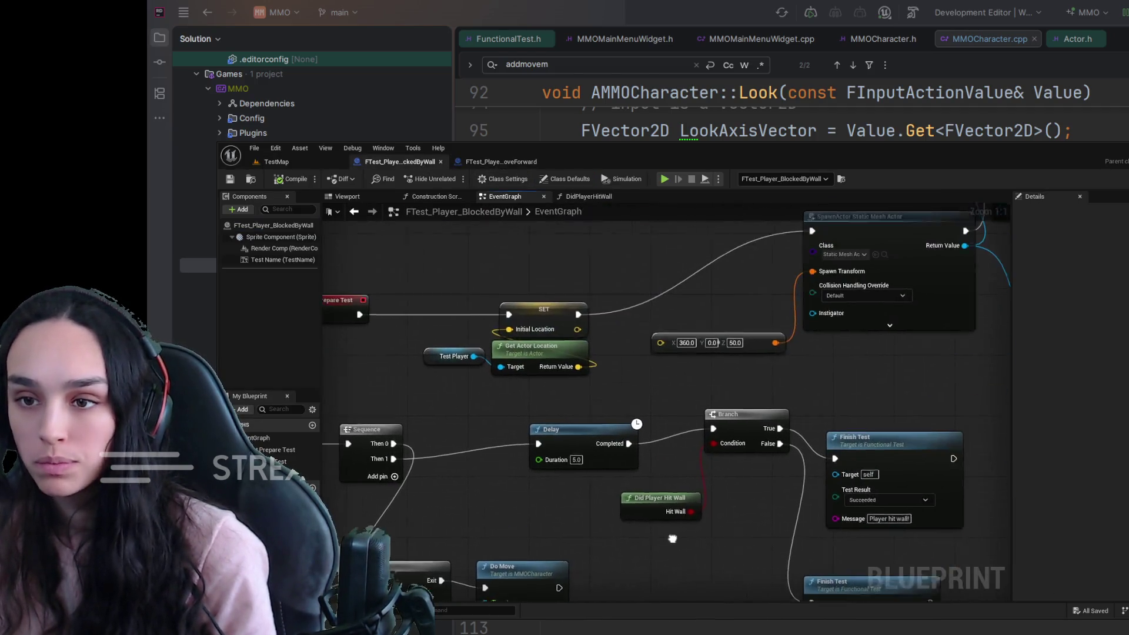
pyautogui.moveTo(846, 409)
pyautogui.mouseDown()
pyautogui.moveTo(682, 427)
pyautogui.moveTo(844, 496)
pyautogui.moveTo(813, 493)
pyautogui.mouseUp()
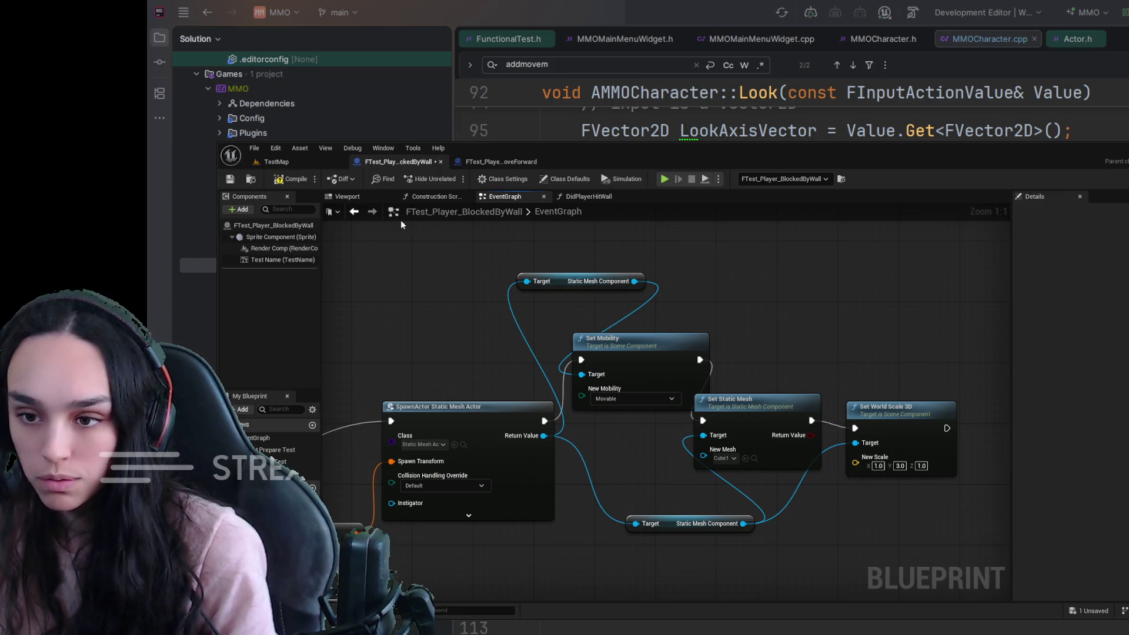
pyautogui.click(235, 182)
pyautogui.click(275, 164)
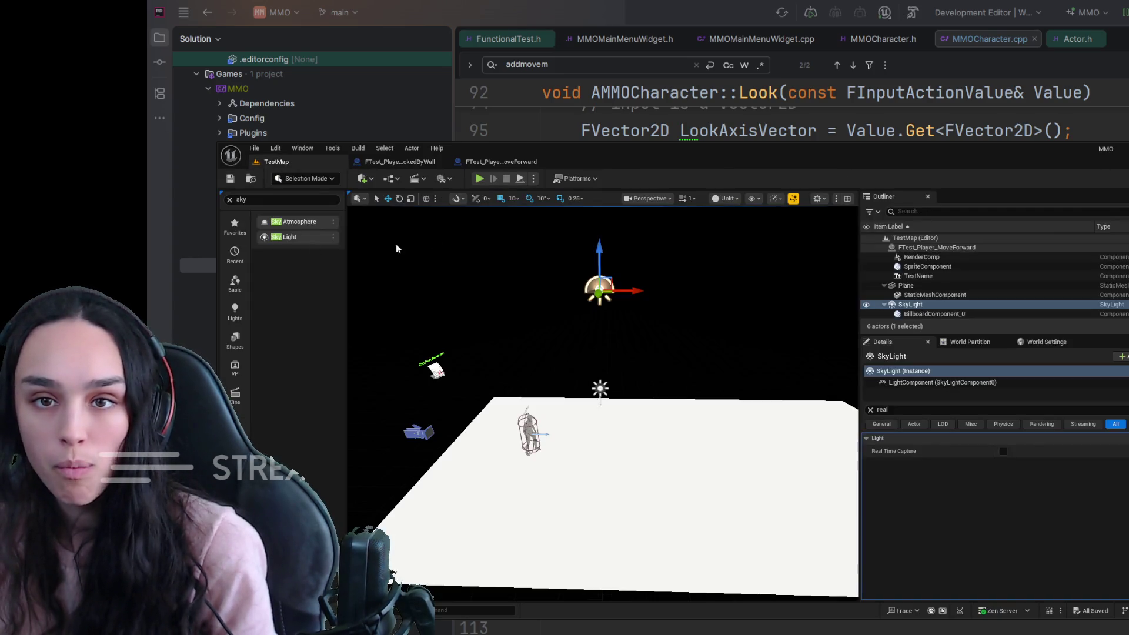